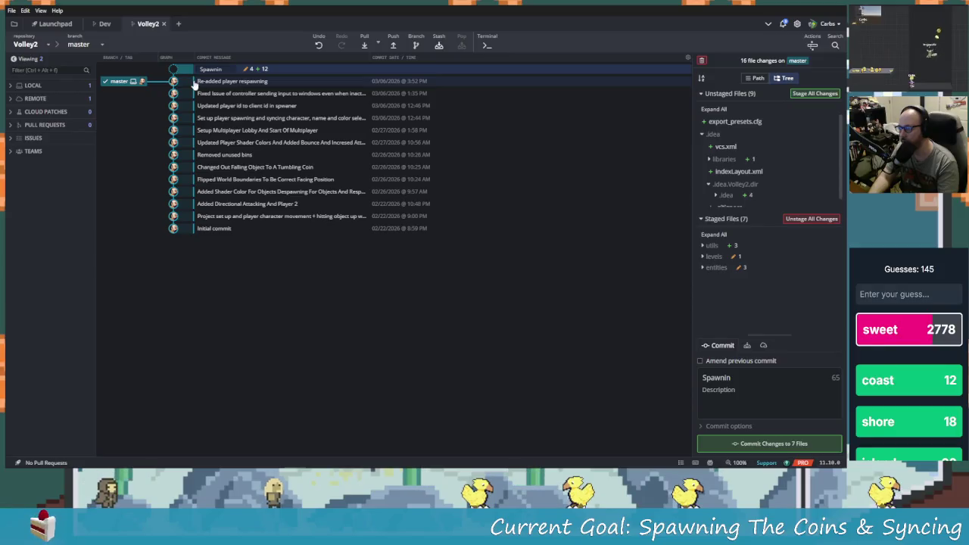
Commit the 7 staged files with the summary 'Spawning And Syncing The Falling Objects And Colors'.
type("g And Syncing The")
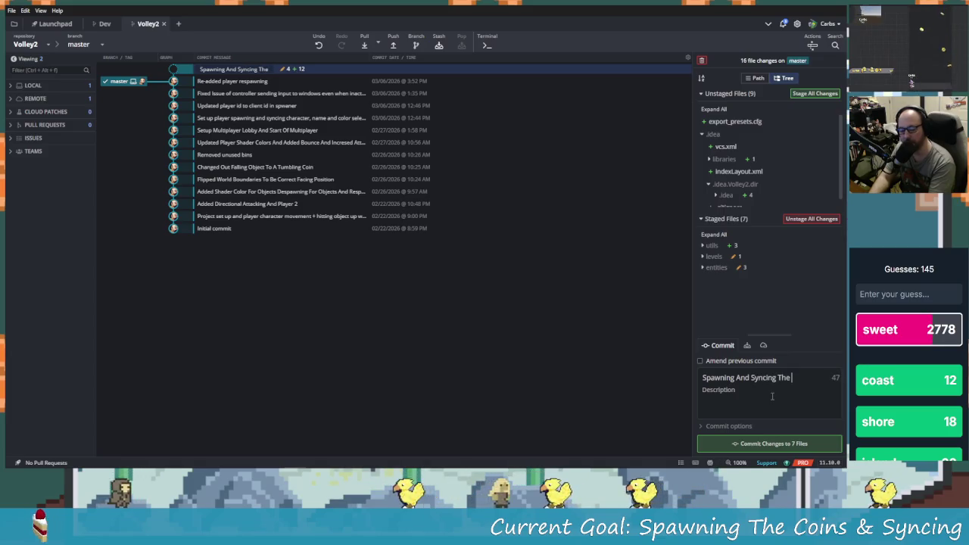
type("Fa")
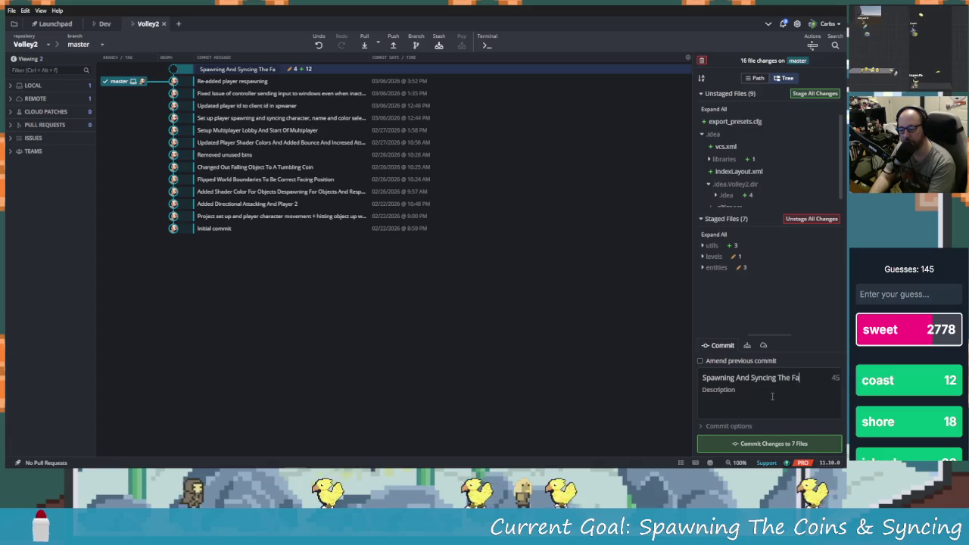
type("lling Objects")
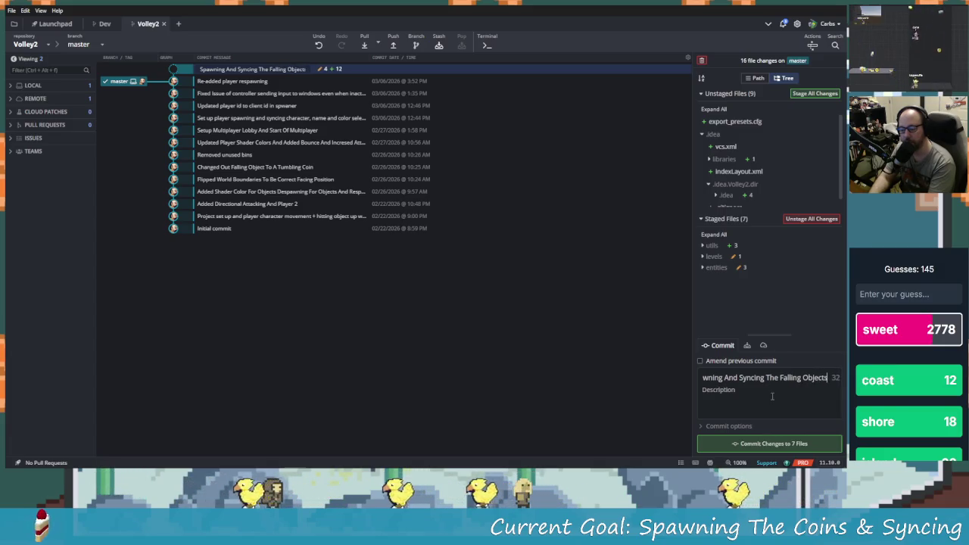
type(" An")
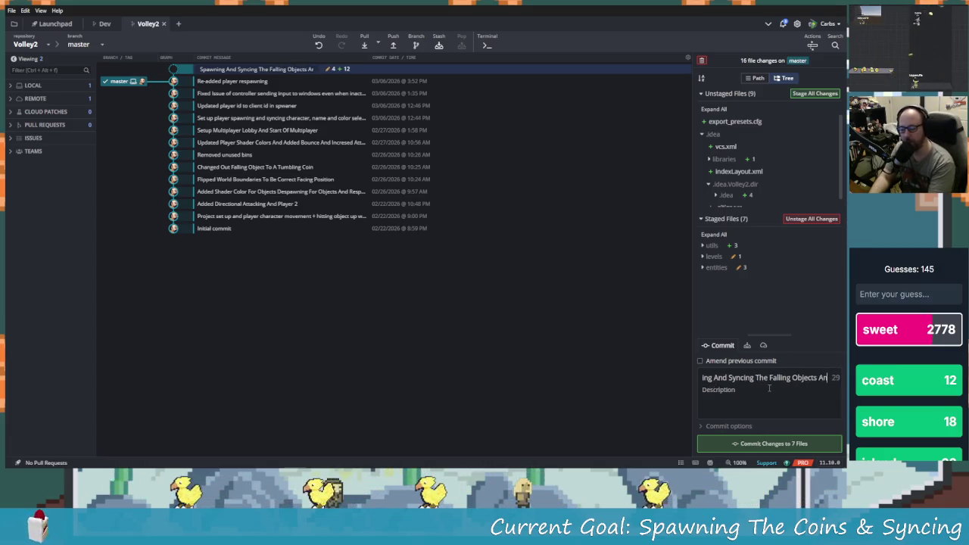
type("d Colors")
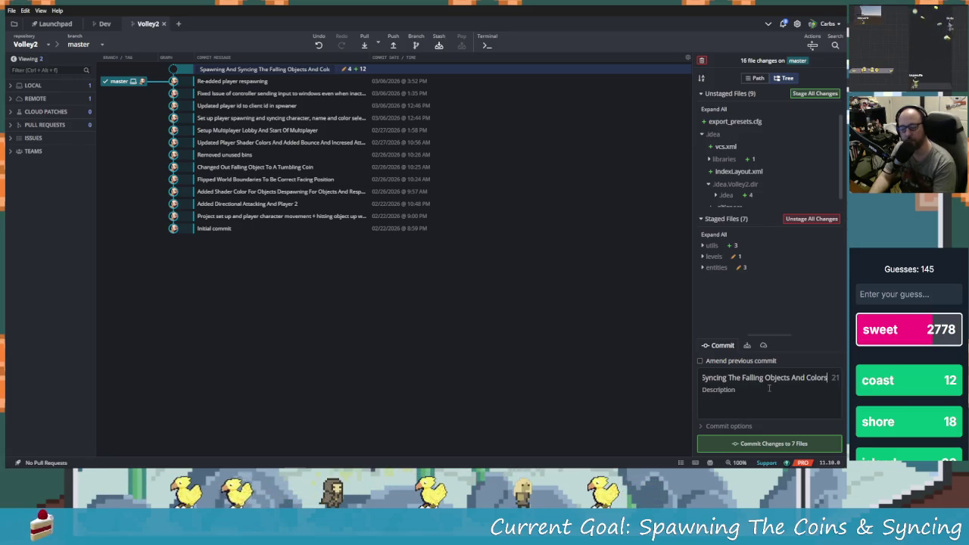
left_click(776, 441)
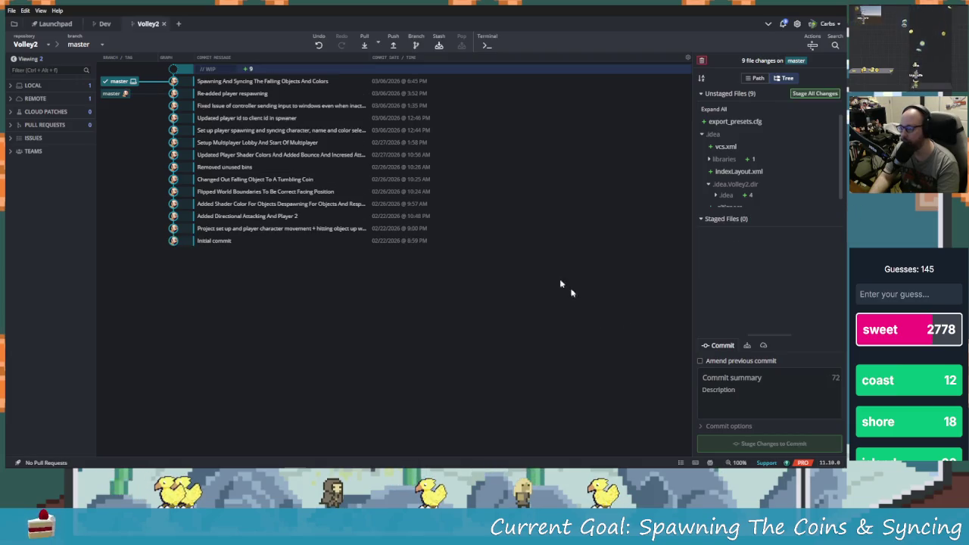
Push the new commit to the remote master branch and bring the Godot editor back to the front.
left_click(393, 46)
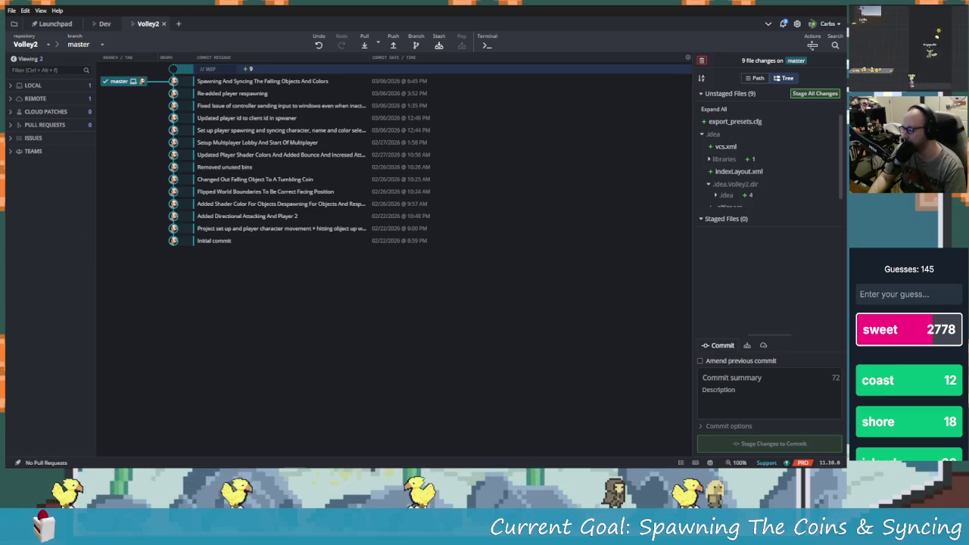
mouse_move(284, 463)
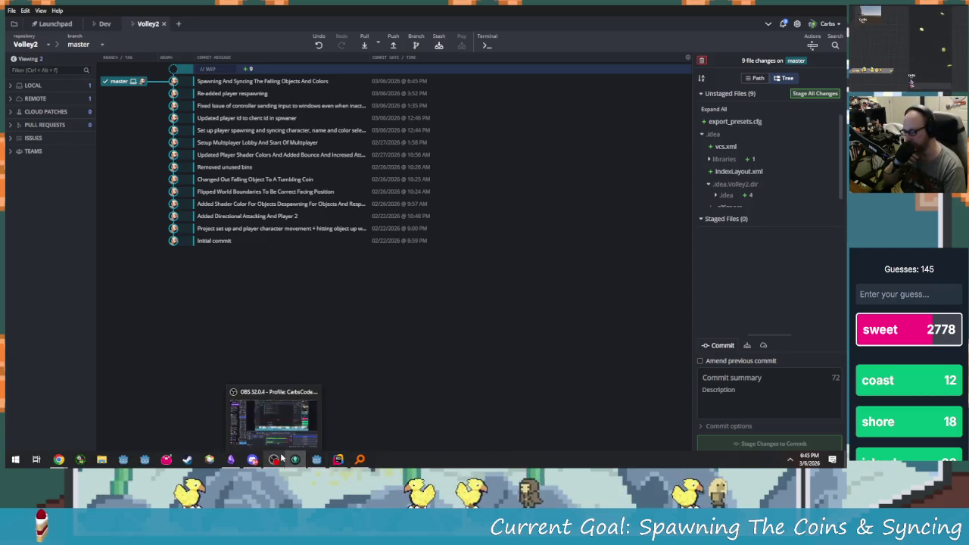
mouse_move(231, 459)
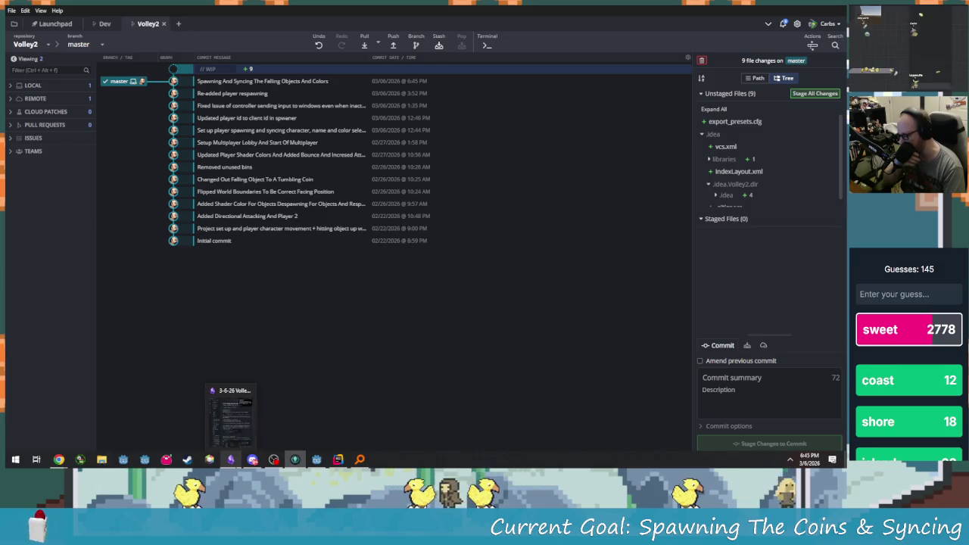
mouse_move(58, 459)
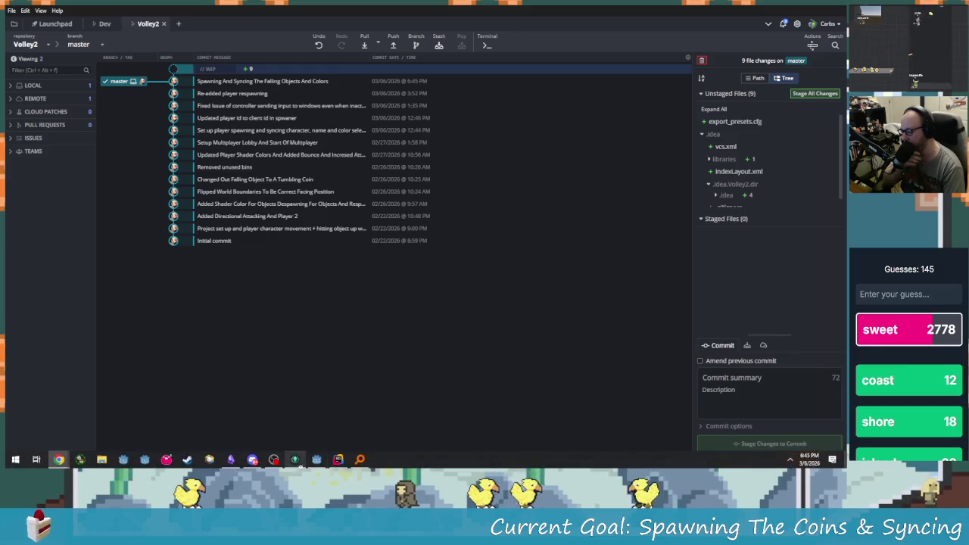
mouse_move(316, 459)
left_click(318, 409)
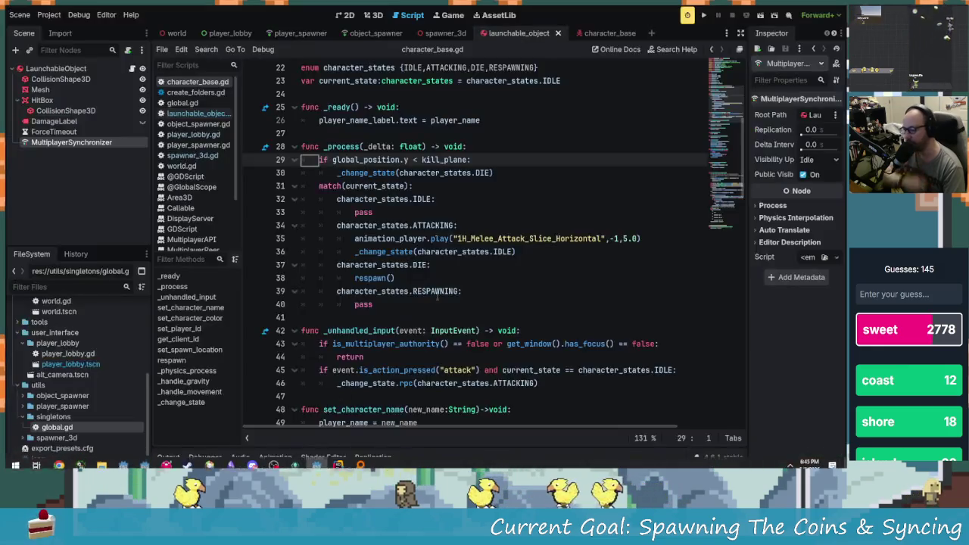
Look over character_base.gd, then open global.gd and scroll through its connection code.
left_click(509, 225)
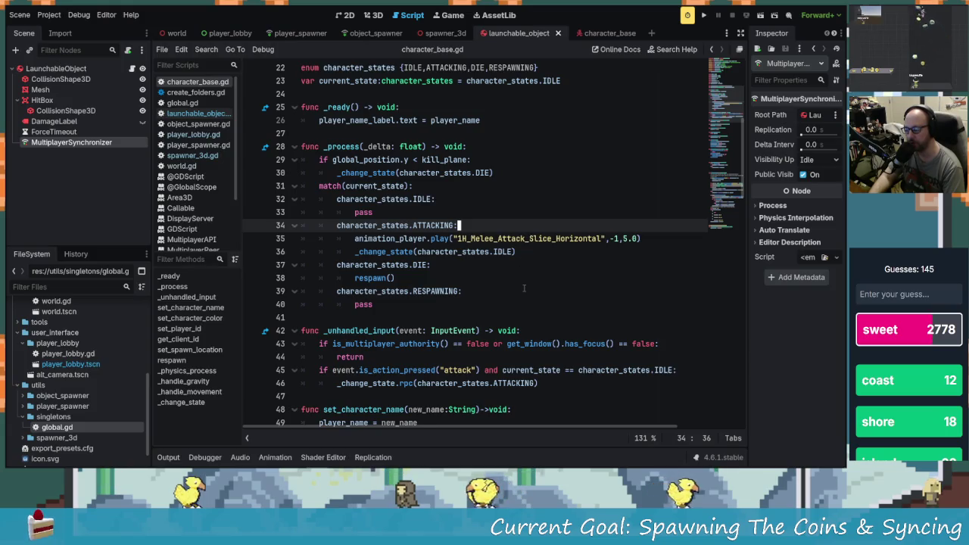
scroll(524, 288, "down", 10)
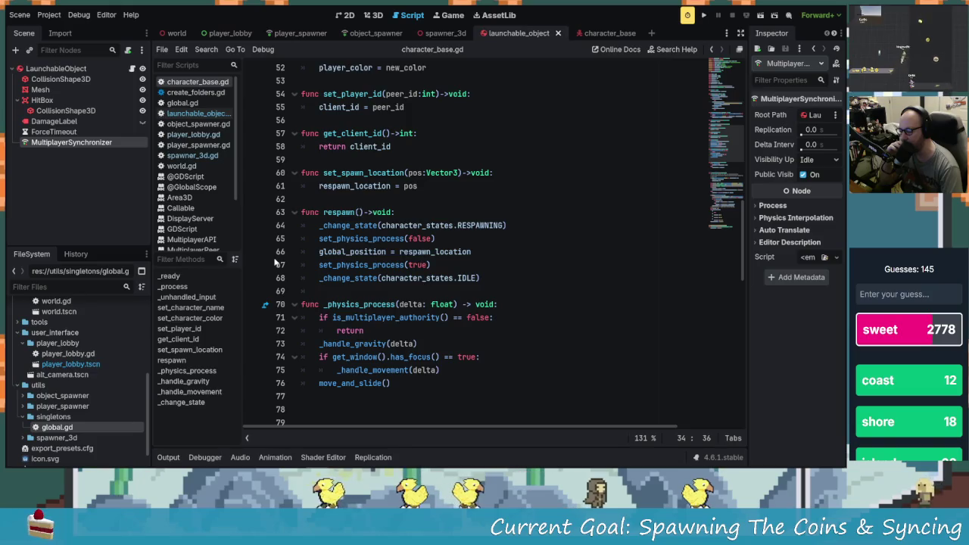
scroll(462, 379, "up", 11)
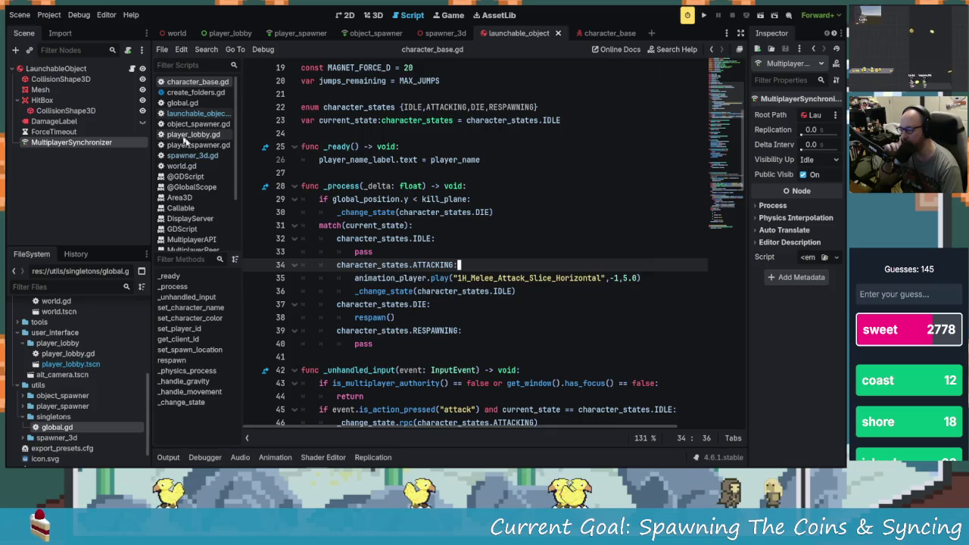
left_click(182, 102)
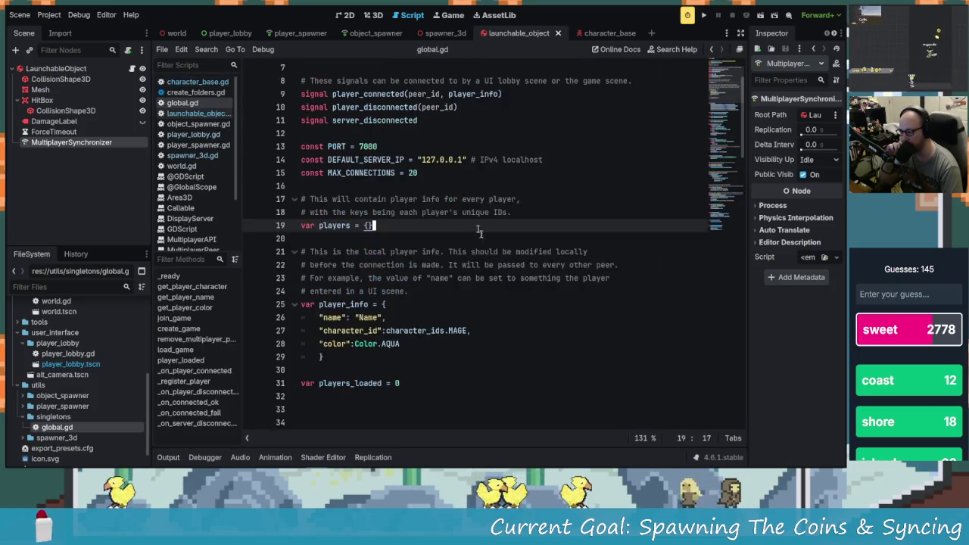
scroll(564, 363, "down", 6)
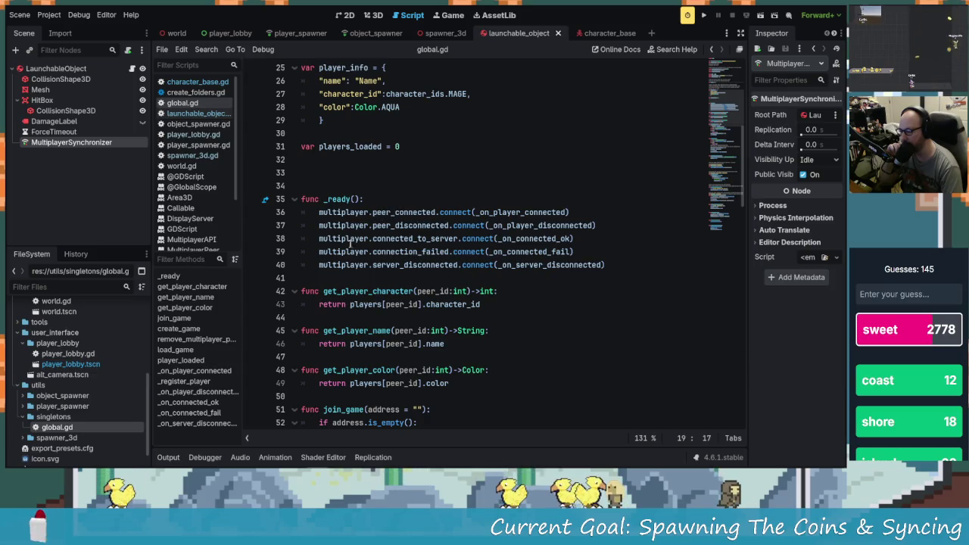
scroll(503, 266, "down", 1)
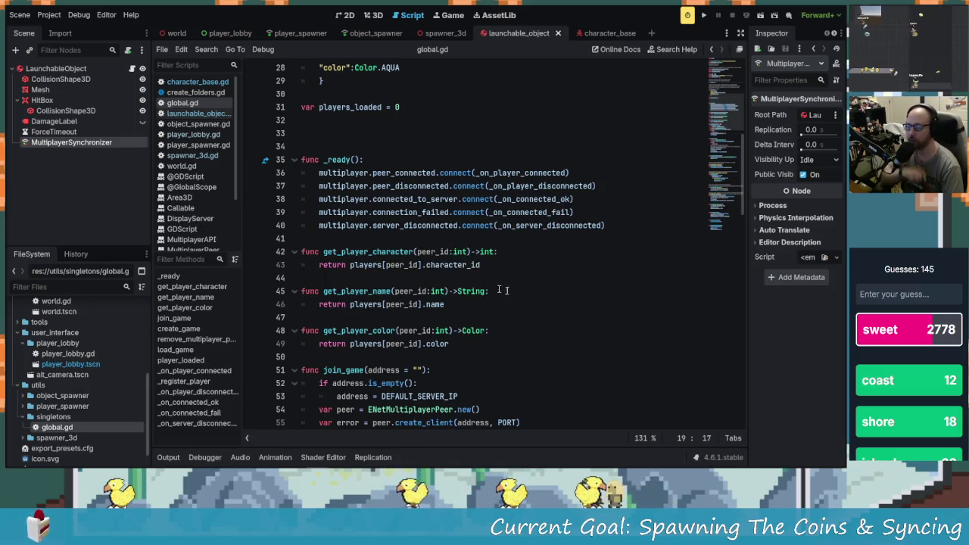
Check the MultiplayerAPI docs for server_disconnected and jump to the _on_server_disconnected definition.
left_click(401, 226)
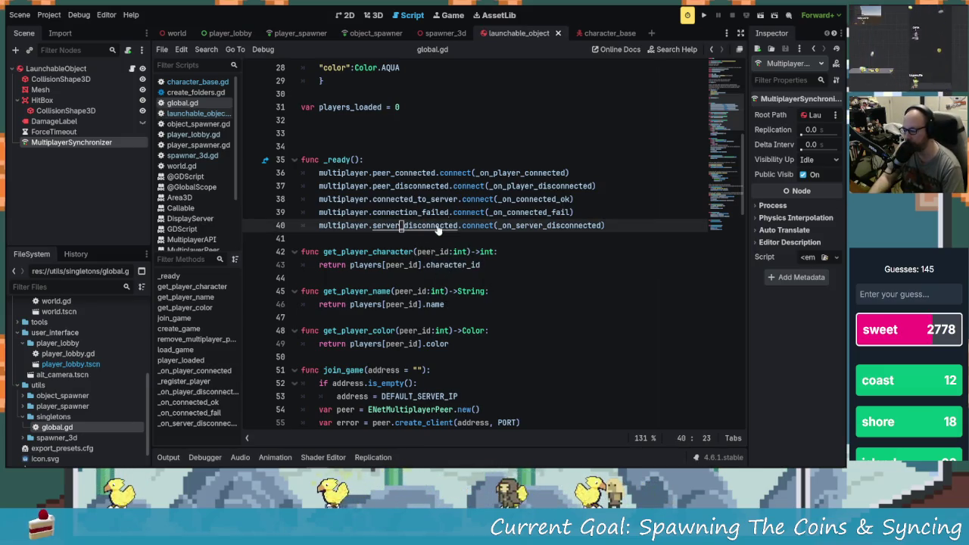
left_click(442, 231, "ctrl")
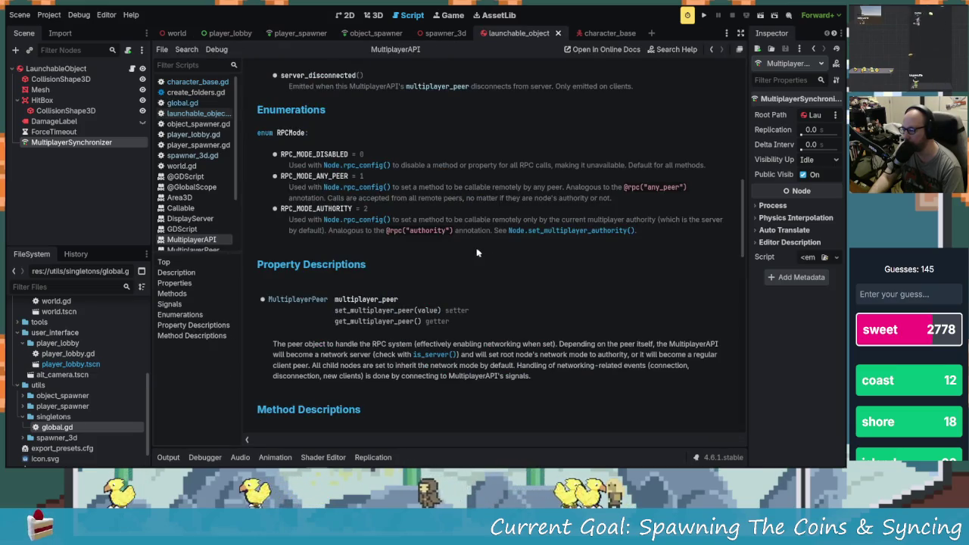
left_click(182, 103)
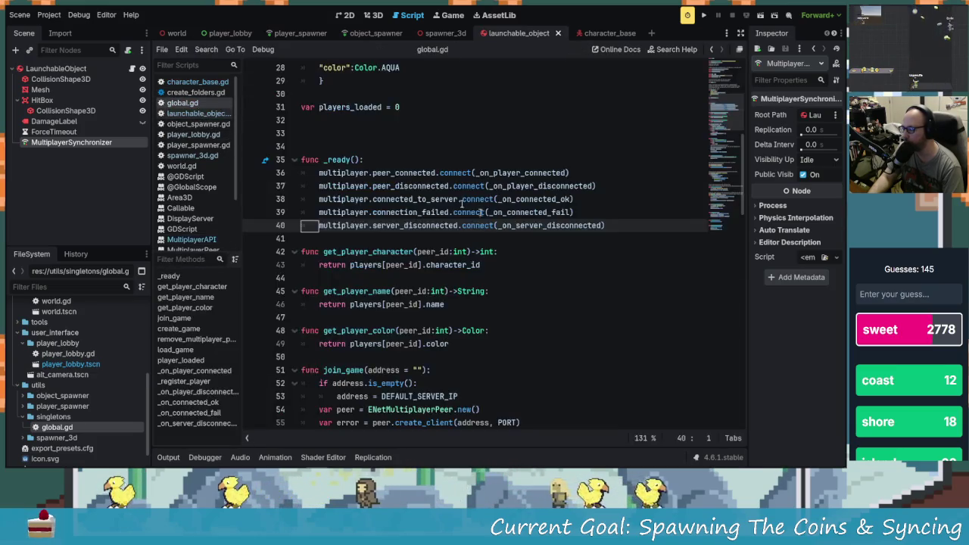
left_click(568, 225, "ctrl")
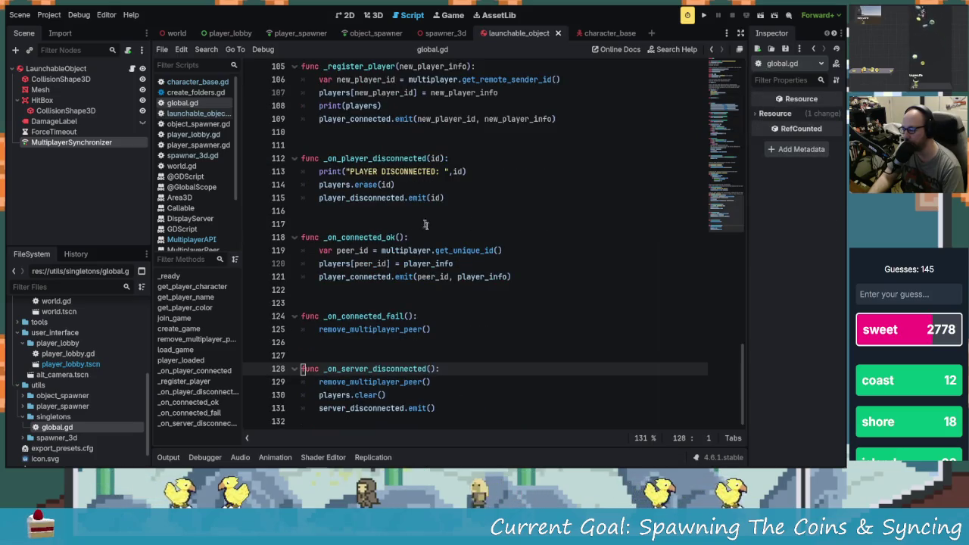
scroll(405, 227, "up", 1)
scroll(401, 317, "down", 1)
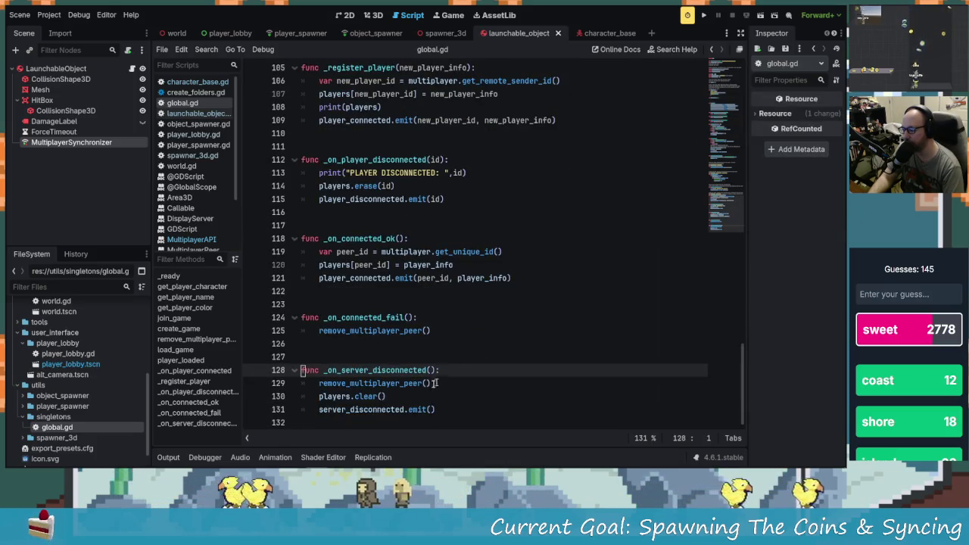
Review the handler's lines 129–131 with its emit call, then run the game in a debug window.
left_click(333, 383)
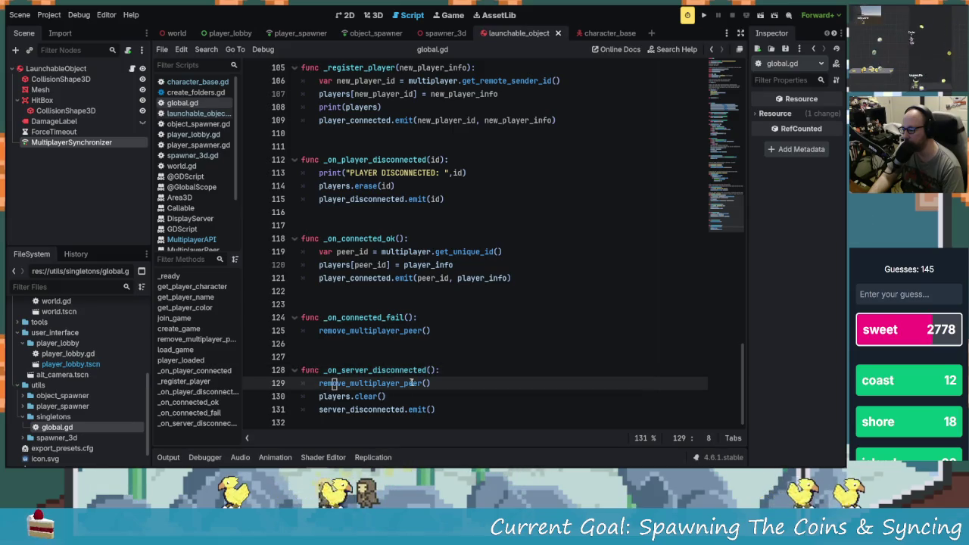
left_click(327, 397)
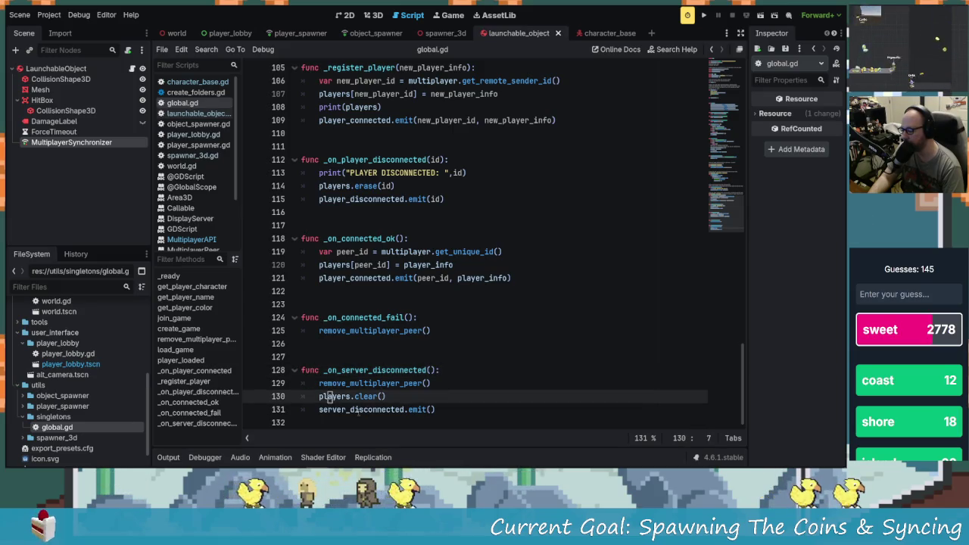
left_click(427, 410)
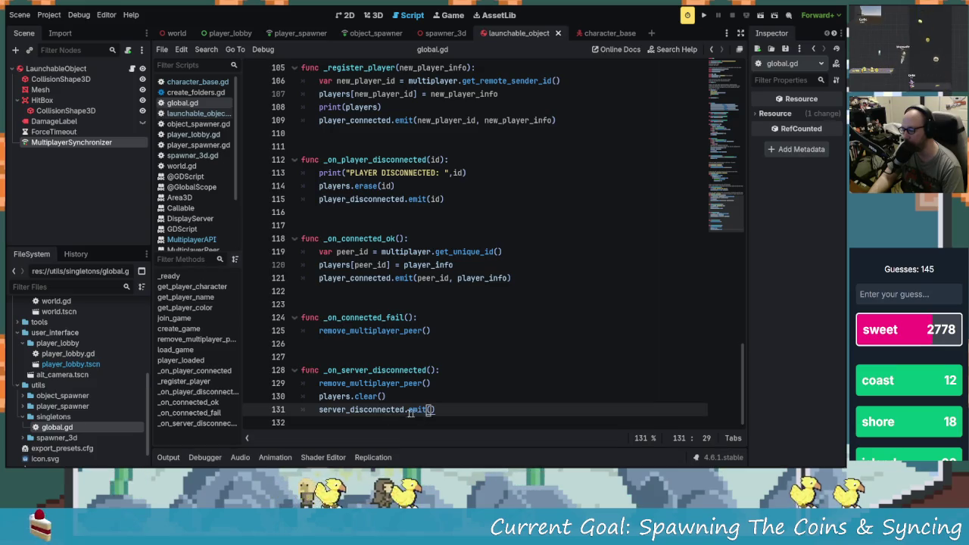
scroll(427, 405, "up", 2)
scroll(435, 394, "down", 2)
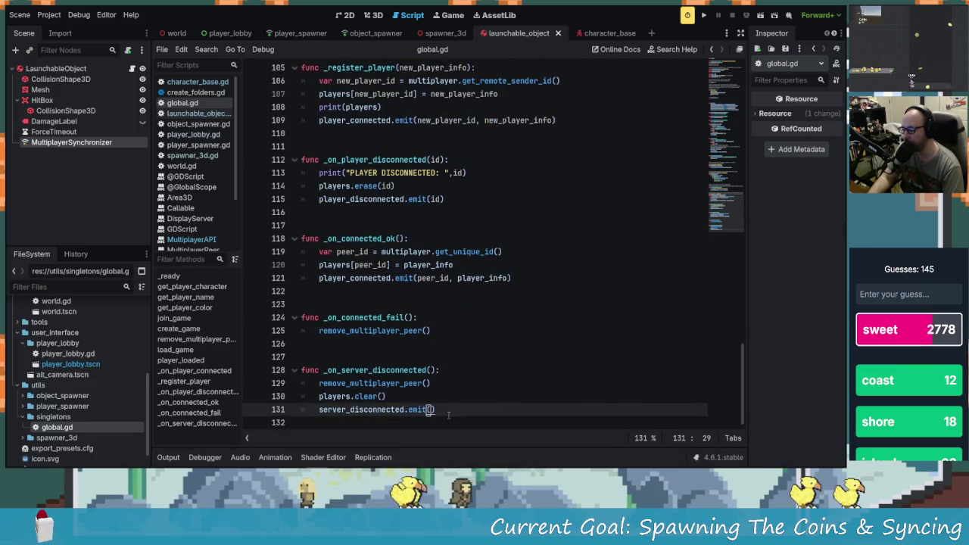
left_click(703, 17)
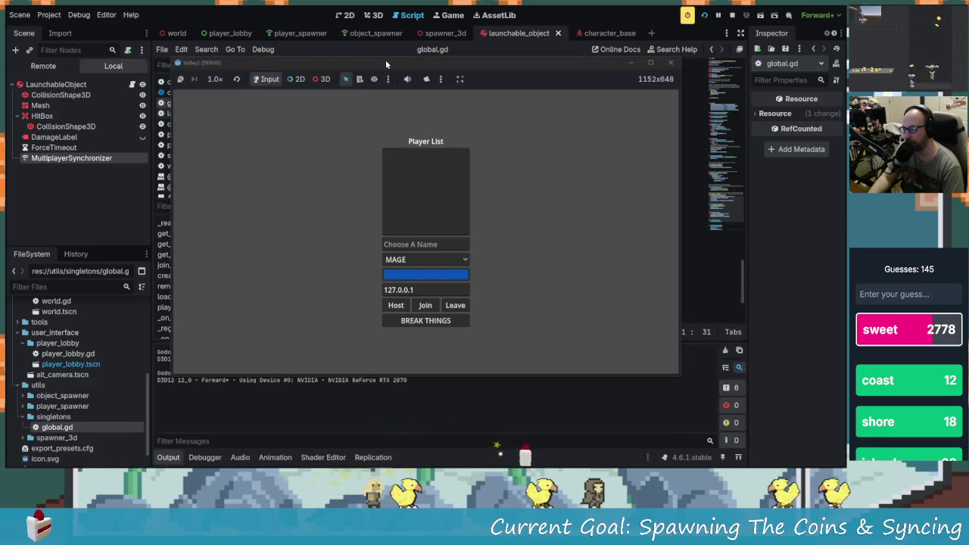
Arrange the two Volley2 debug windows side by side at the top of the screen.
mouse_move(386, 60)
left_mouse_down()
mouse_move(488, 131)
mouse_move(235, 39)
left_mouse_up()
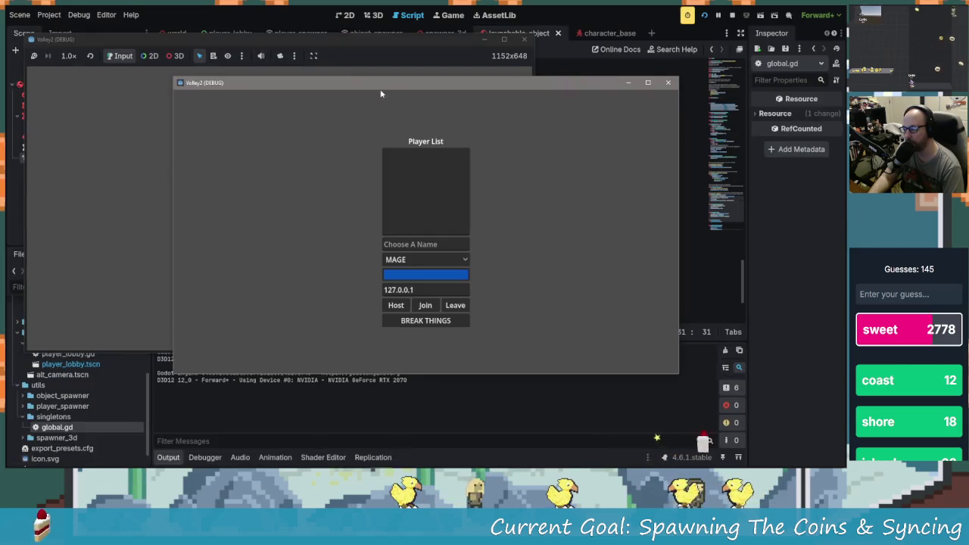
mouse_move(538, 83)
left_mouse_down()
mouse_move(417, 46)
mouse_move(353, 38)
mouse_move(363, 41)
left_mouse_up()
mouse_move(487, 135)
left_mouse_down()
mouse_move(538, 94)
mouse_move(640, 70)
mouse_move(687, 42)
left_mouse_up()
Enter player names, host on the left, join from the right, start the match, then close one instance.
left_click(196, 144)
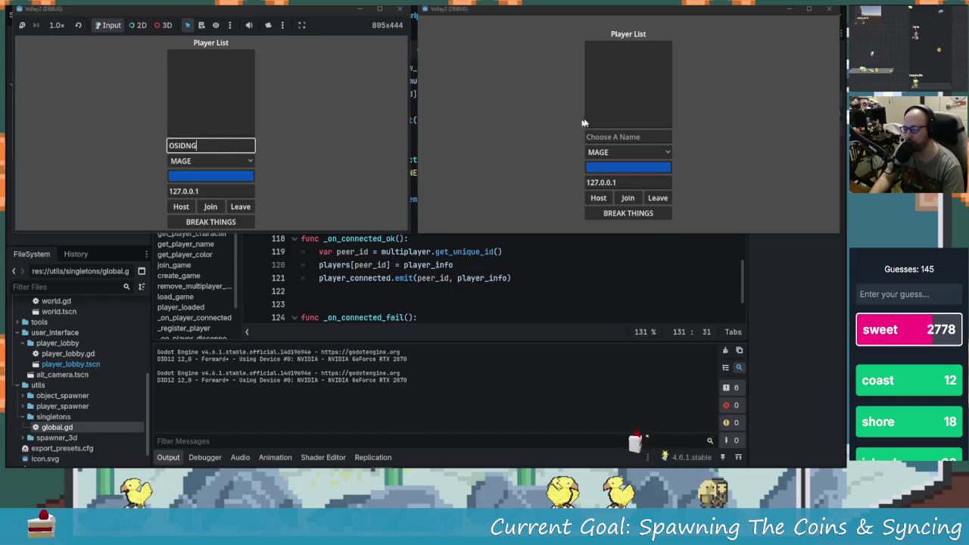
left_click(614, 132)
type("adsf")
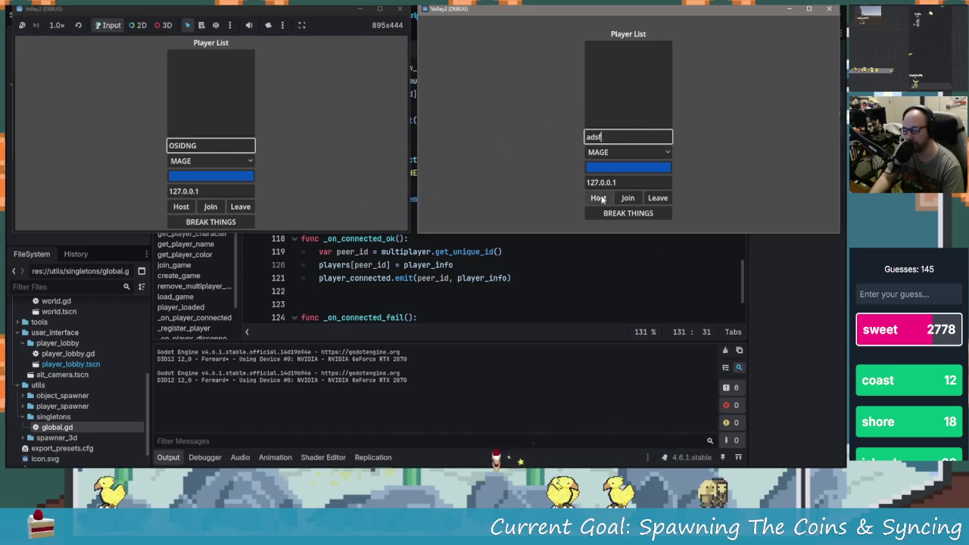
left_click(180, 204)
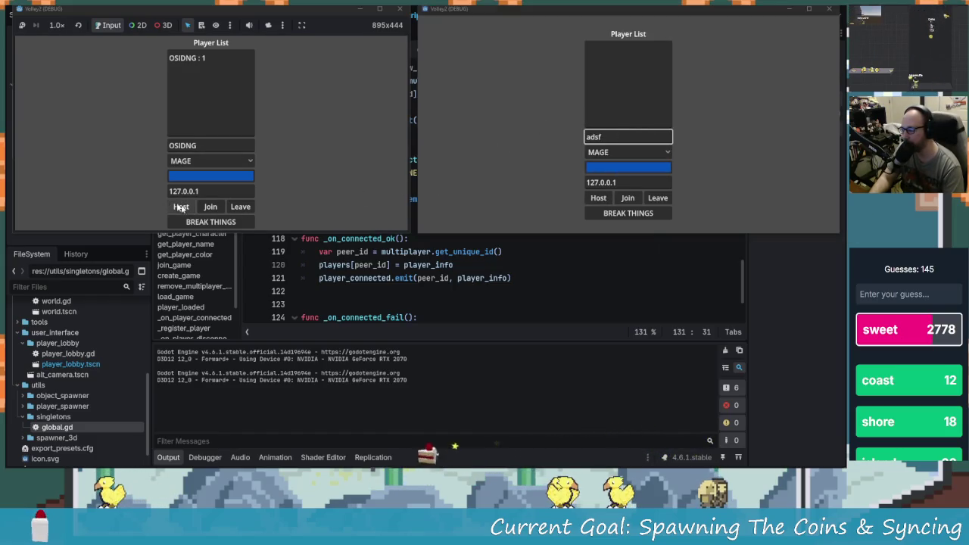
left_click(629, 199)
left_click(240, 223)
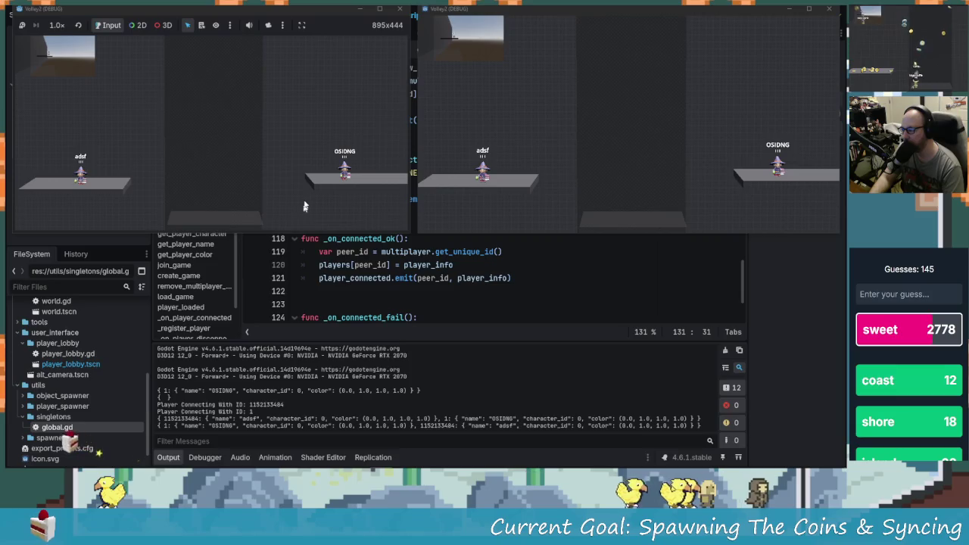
left_click(401, 9)
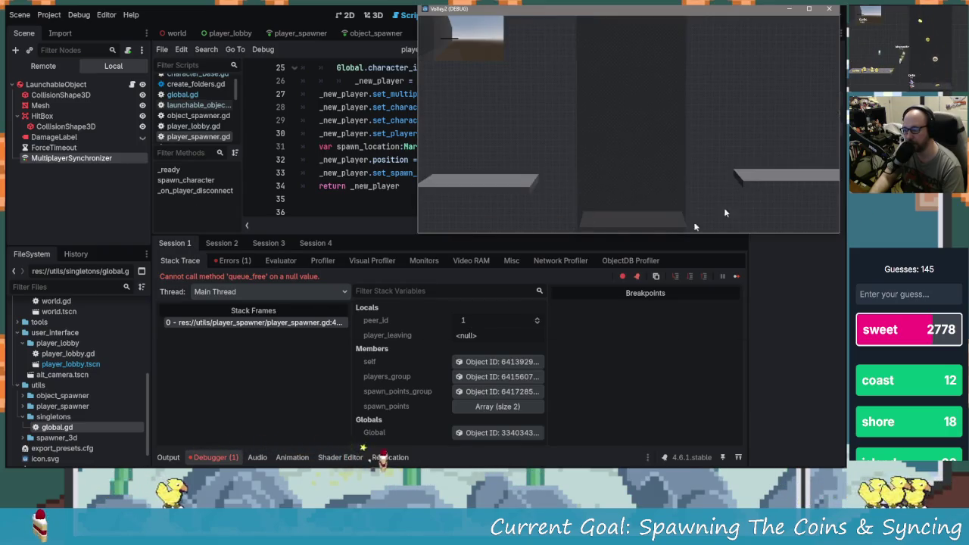
left_click_drag(590, 15, 490, 29)
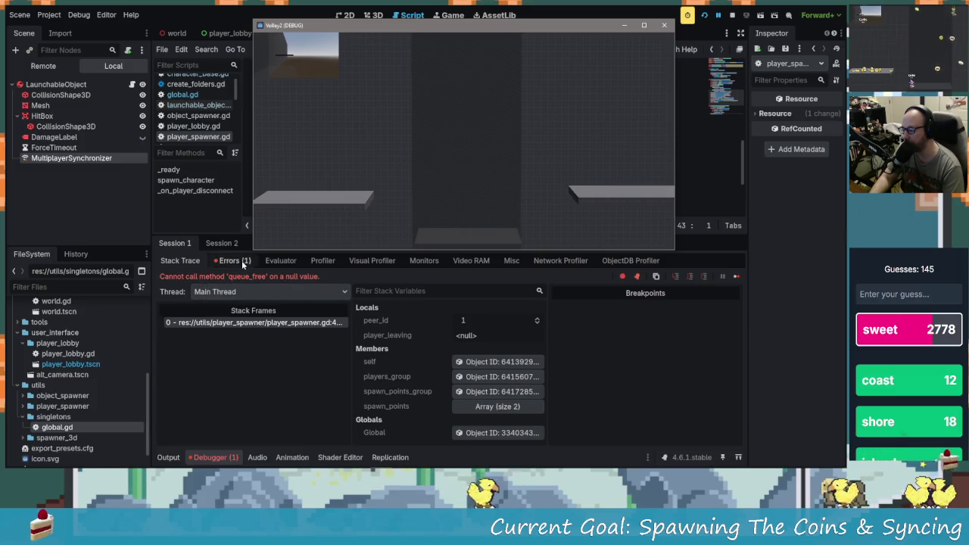
Close the remaining game window, stop debugging, and bring player_spawner.gd's _on_player_disconnect into view.
left_click(663, 26)
key("F5")
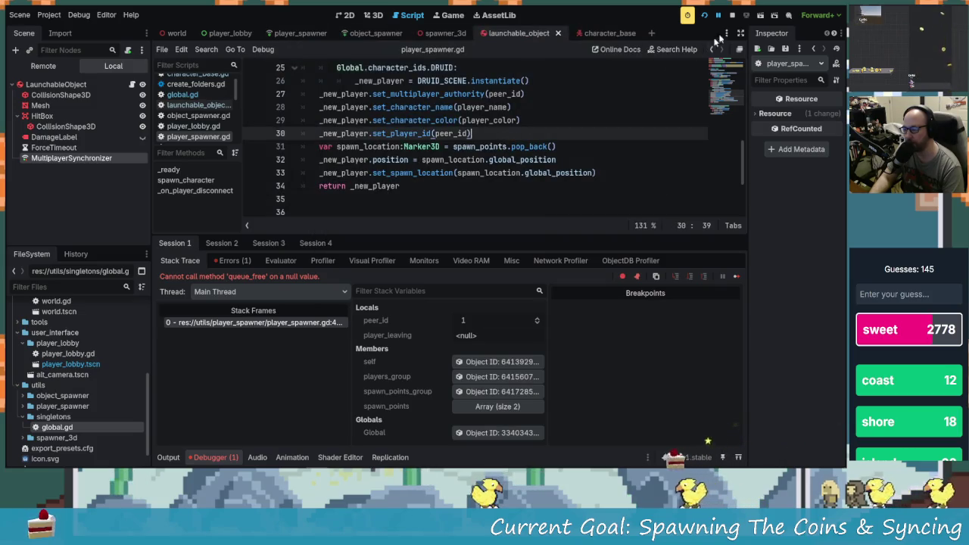
left_click(731, 18)
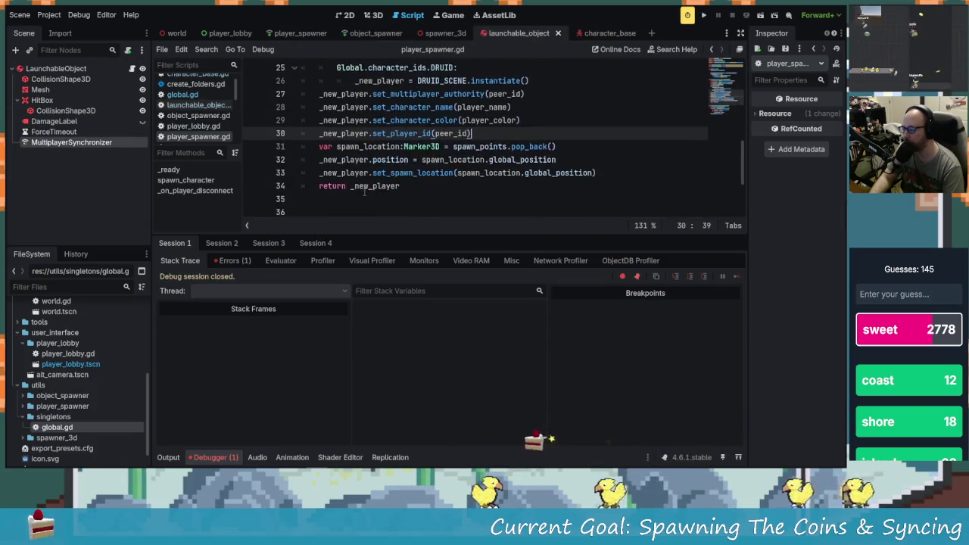
scroll(580, 67, "up", 1)
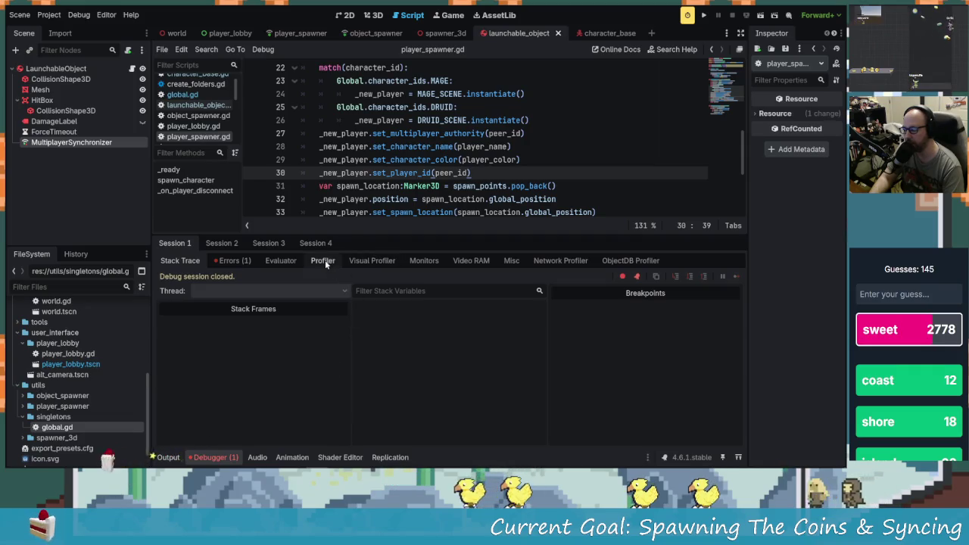
left_click_drag(359, 231, 356, 408)
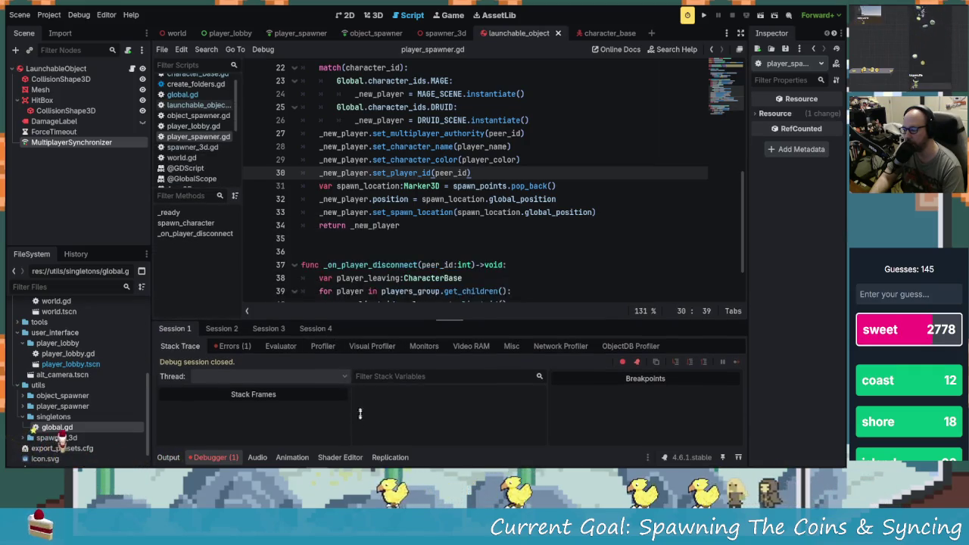
left_click(382, 239)
scroll(381, 239, "up", 1)
scroll(383, 240, "down", 3)
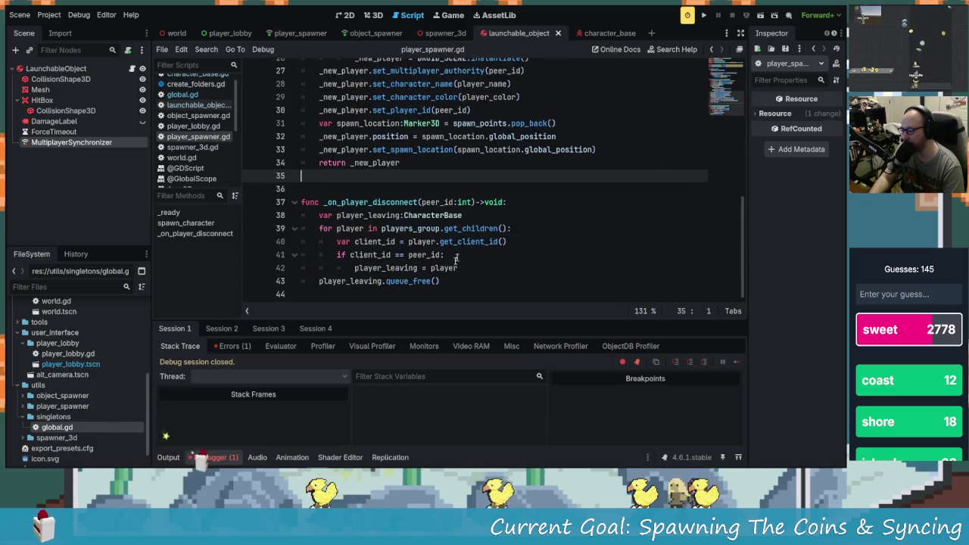
scroll(392, 277, "up", 5)
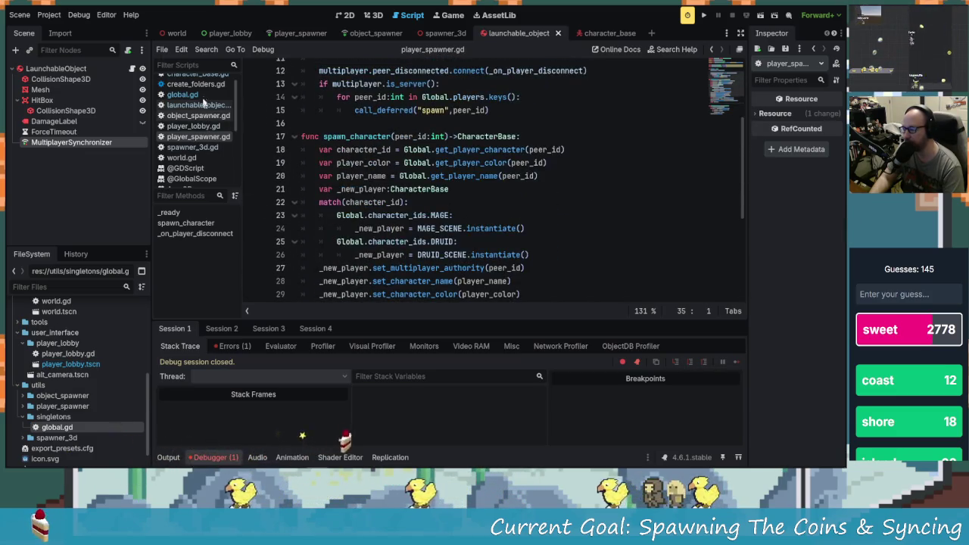
Open global.gd and inspect _on_connected_ok and the server_disconnected emit line.
left_click(186, 103)
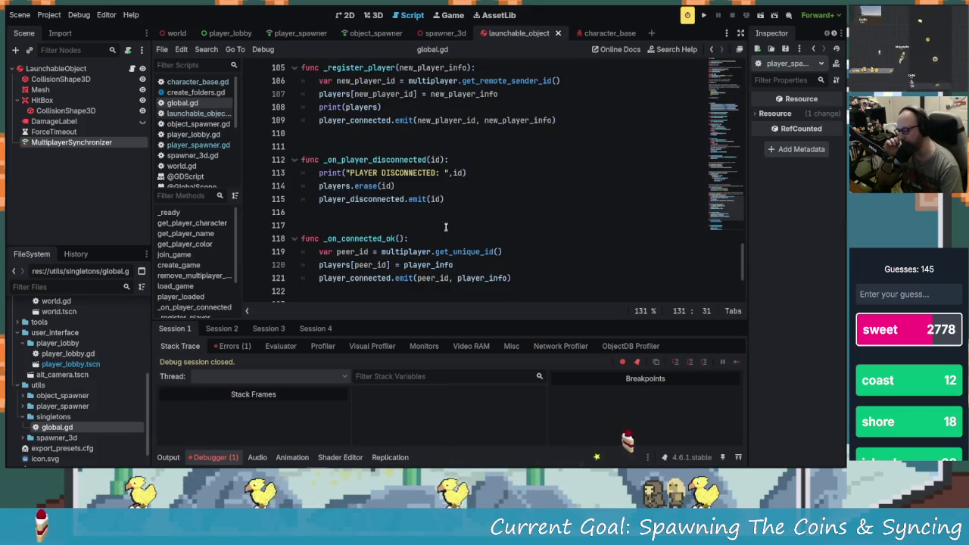
left_click(358, 275)
scroll(377, 261, "up", 2)
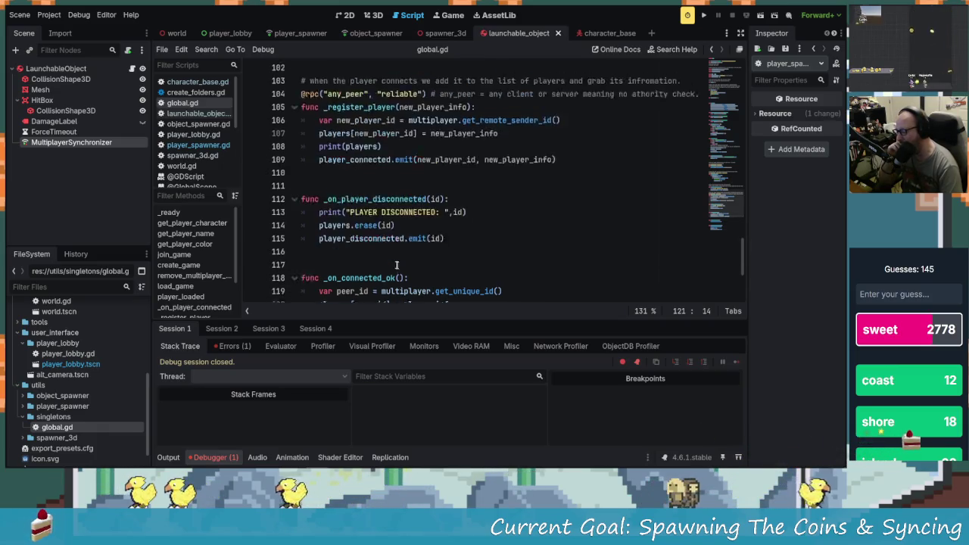
scroll(369, 265, "down", 5)
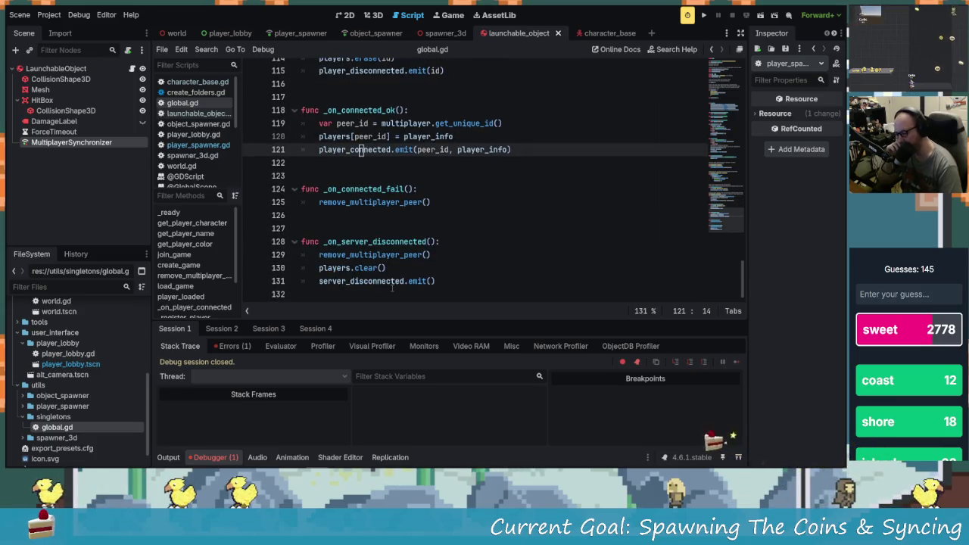
left_click(390, 281)
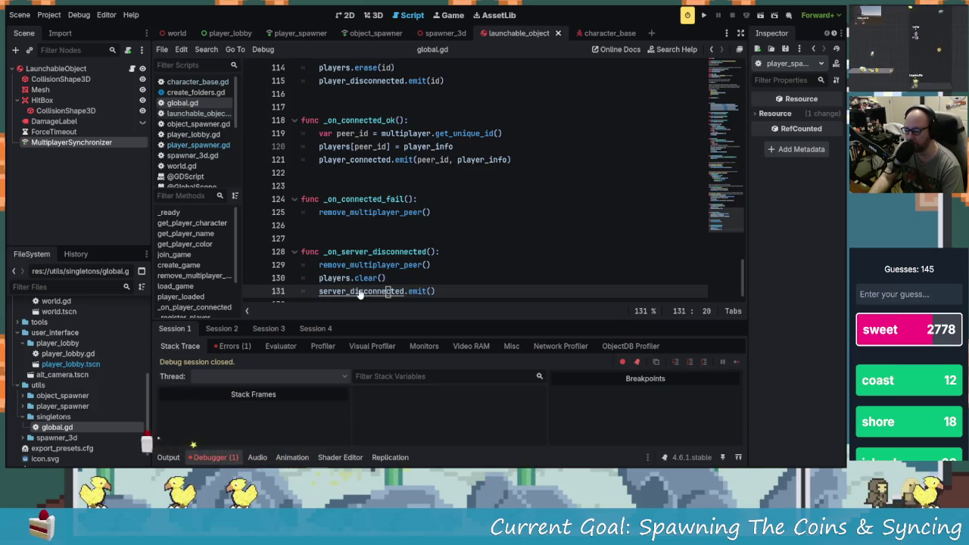
Review the server_disconnected signal declaration and its _ready() connections, then switch to world.gd.
scroll(361, 295, "up", 20)
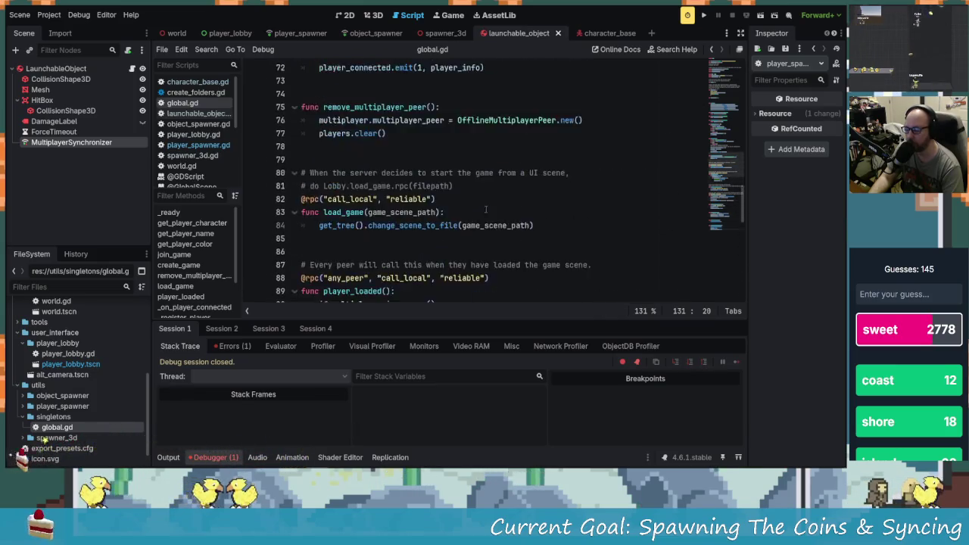
scroll(477, 208, "up", 17)
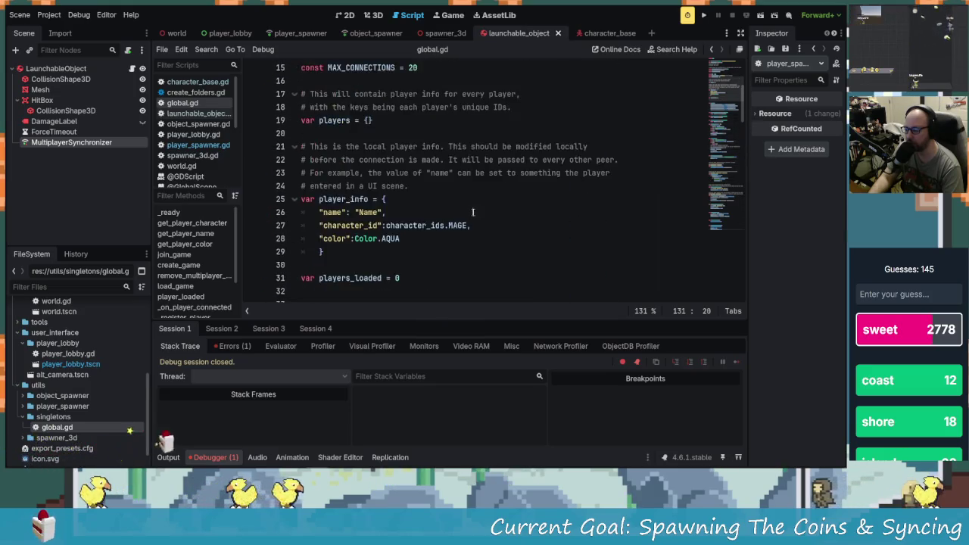
scroll(440, 199, "up", 1)
left_click(383, 173)
scroll(383, 172, "down", 10)
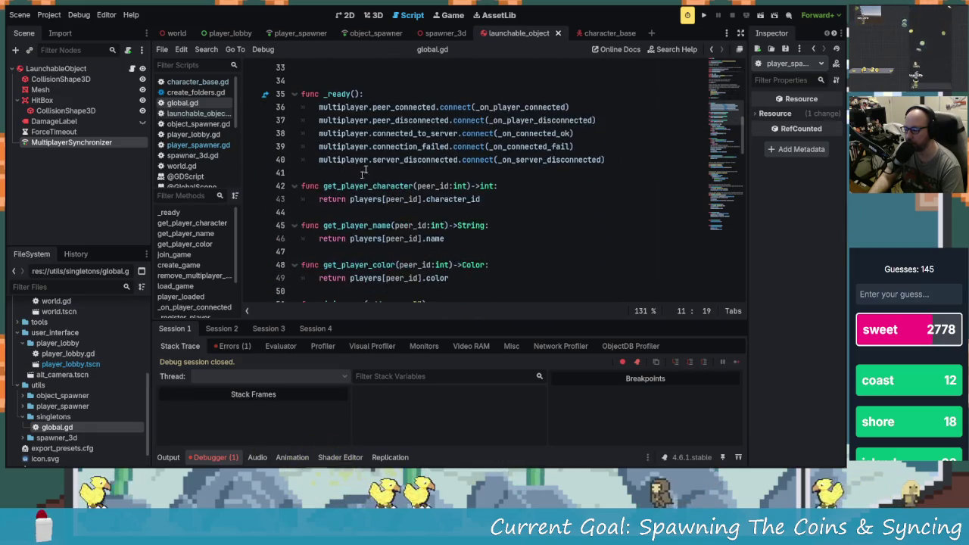
scroll(432, 173, "up", 9)
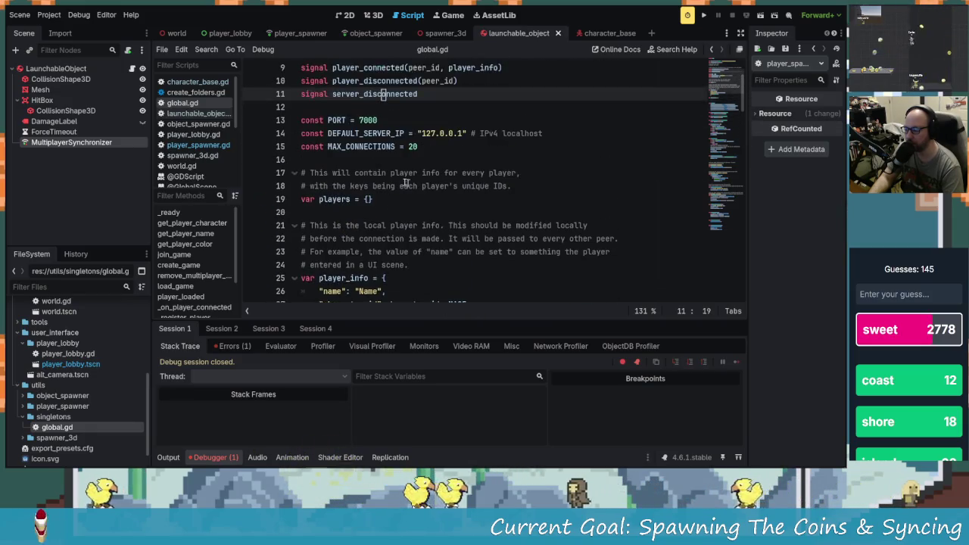
scroll(458, 214, "down", 8)
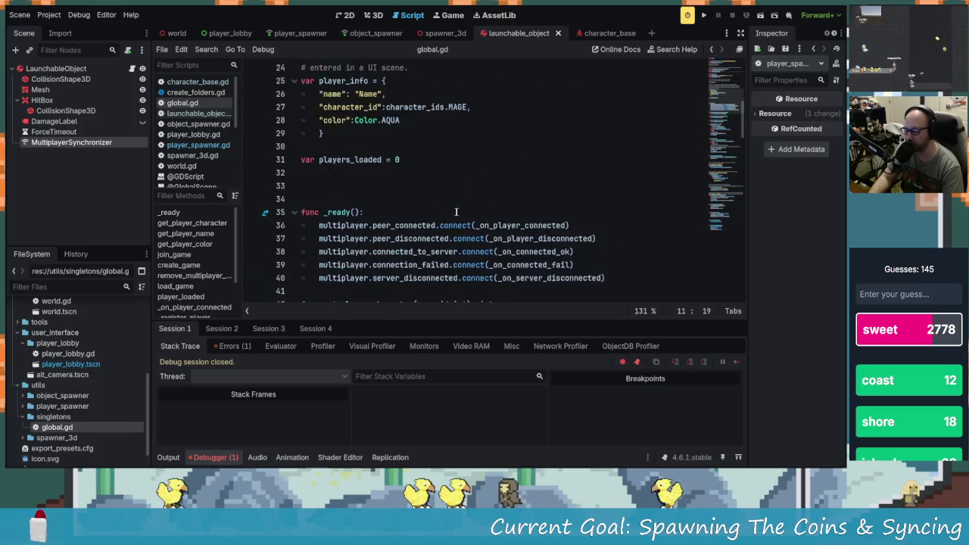
scroll(523, 215, "down", 3)
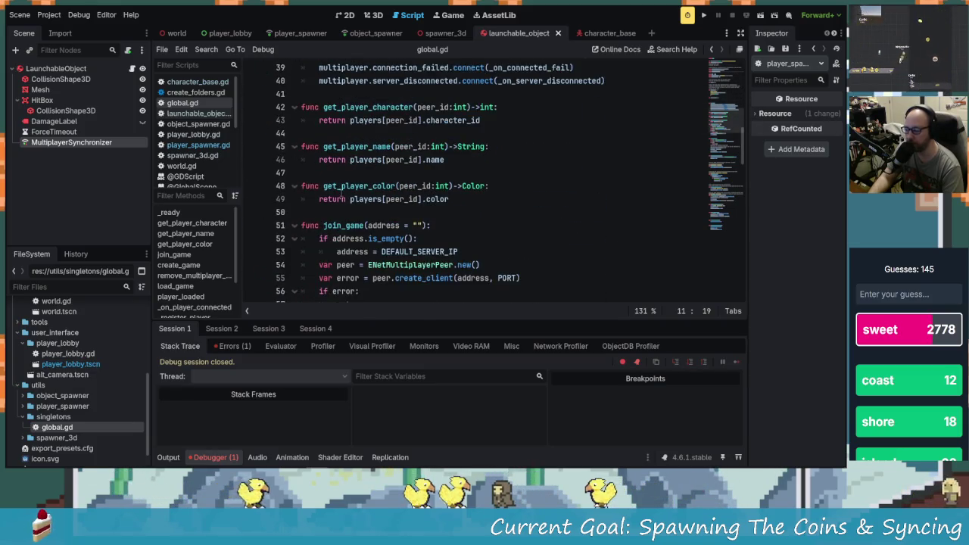
scroll(439, 232, "up", 10)
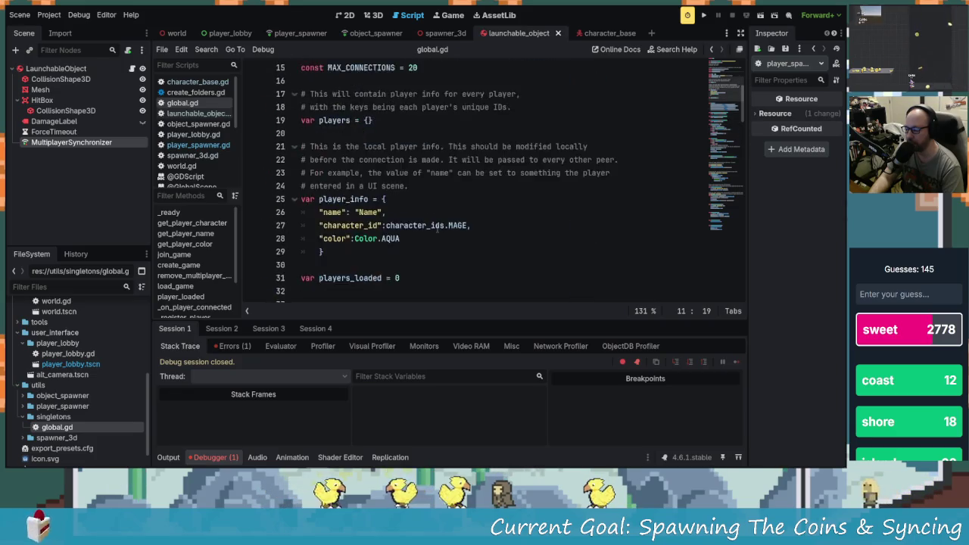
scroll(438, 227, "up", 3)
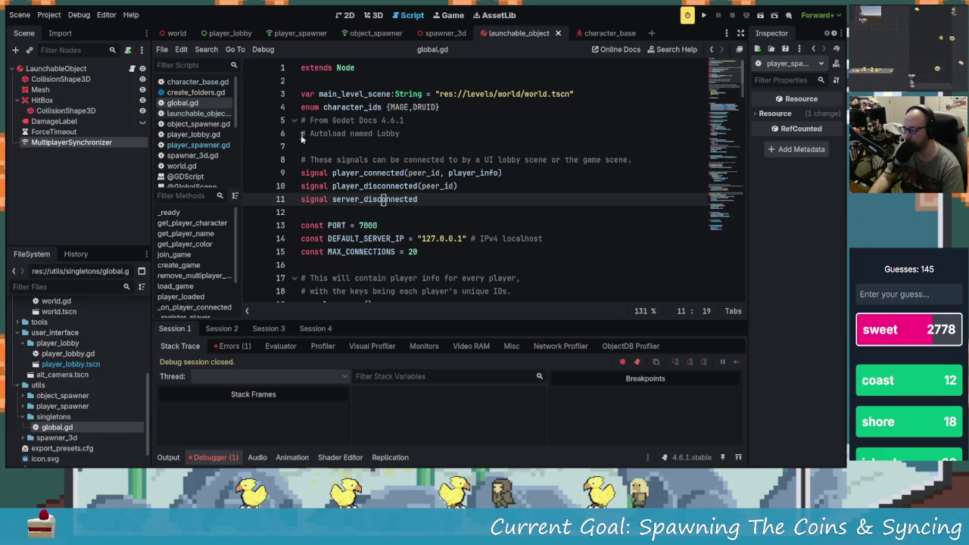
scroll(450, 199, "down", 7)
scroll(450, 200, "up", 6)
left_click(177, 32)
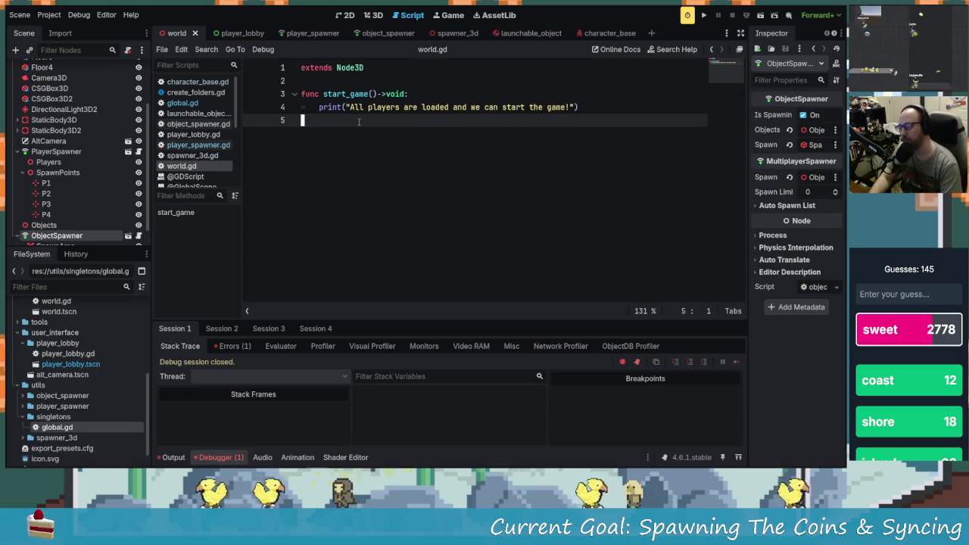
Add a _ready() function above start_game in world.gd.
key("Up")
key("Up")
key("Up")
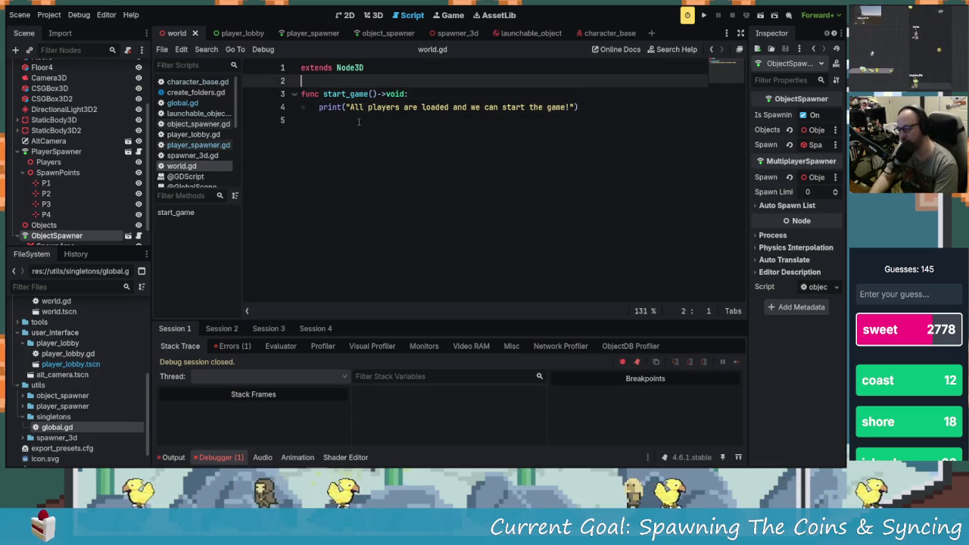
key("Return")
key("Return")
key("Up")
type("func ")
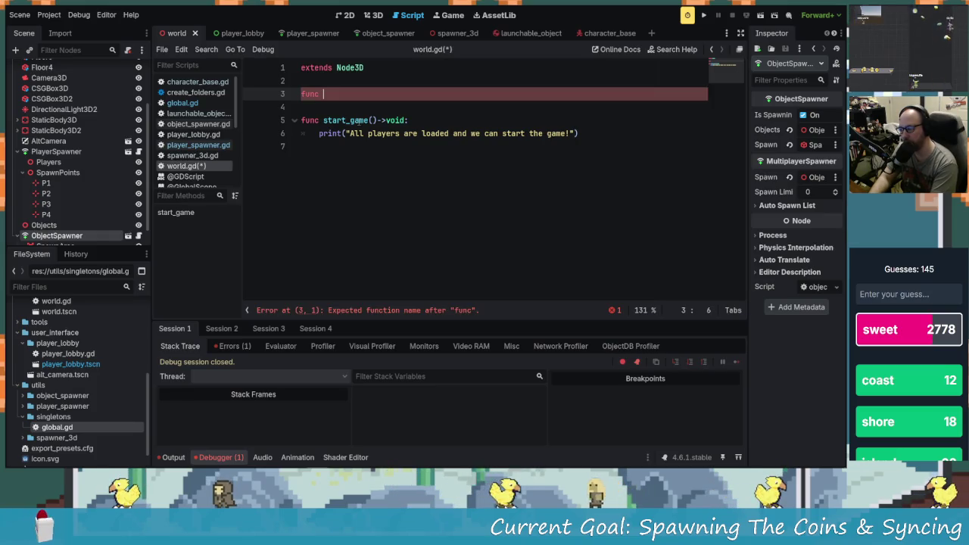
type("_rea")
key("Return")
key("Return")
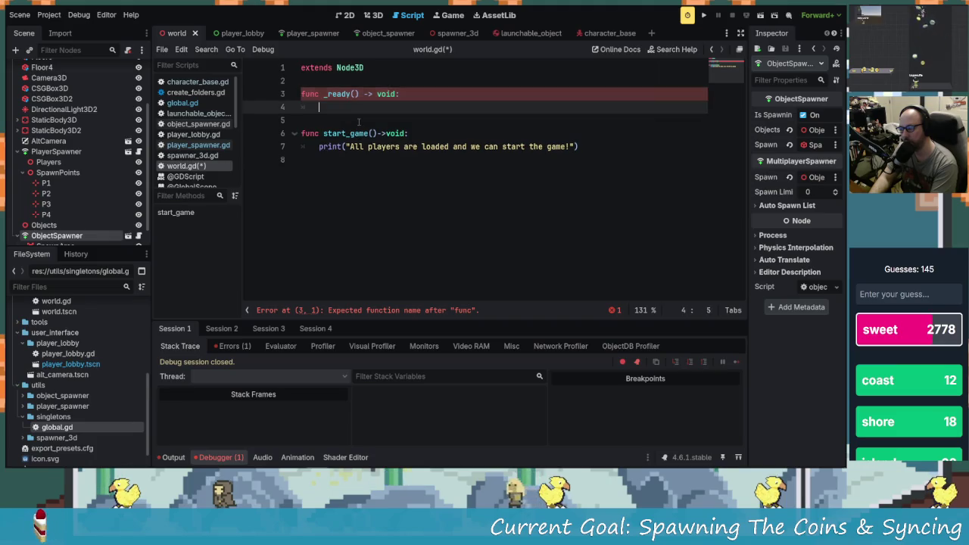
Write Global.server_disconnected.connect( as the first line of _ready.
type("Glboal")
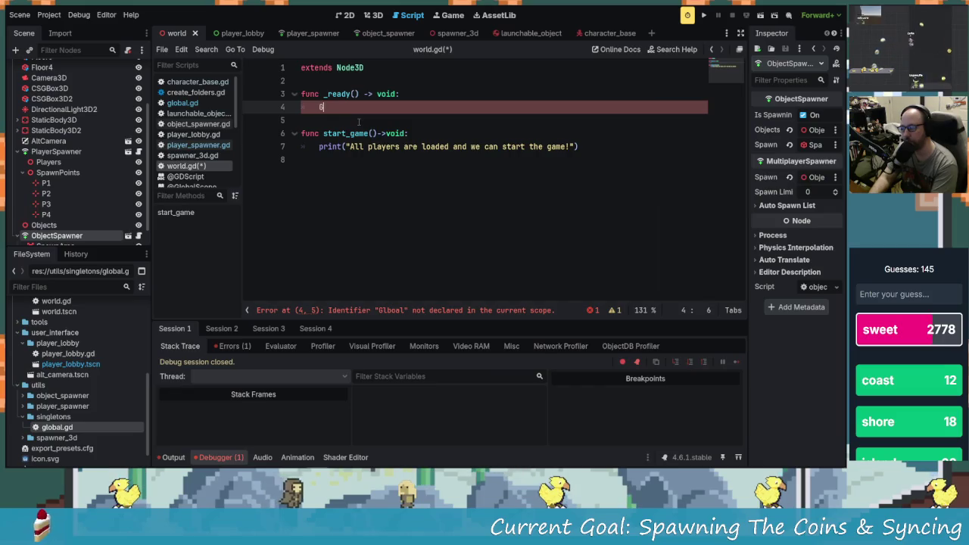
type(".conn")
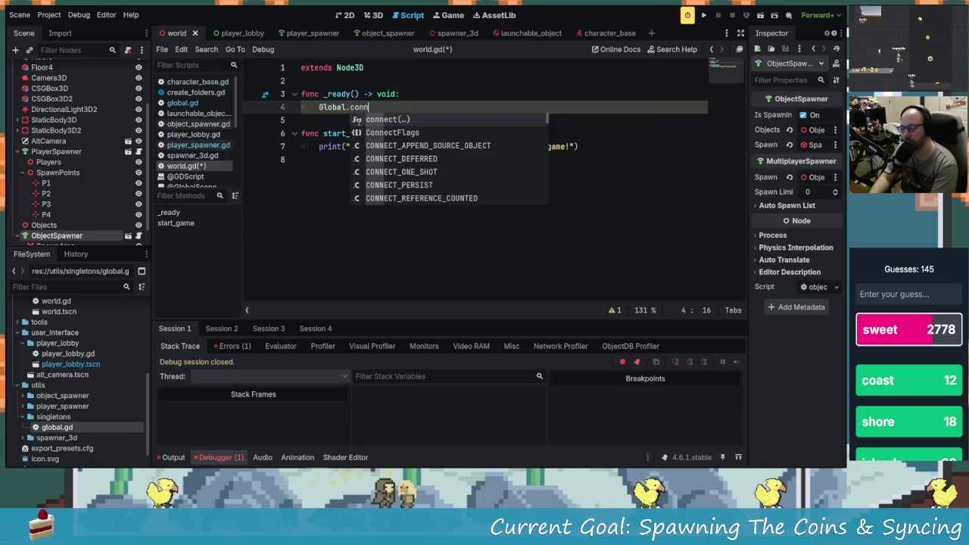
key("BackSpace")
key("BackSpace")
key("BackSpace")
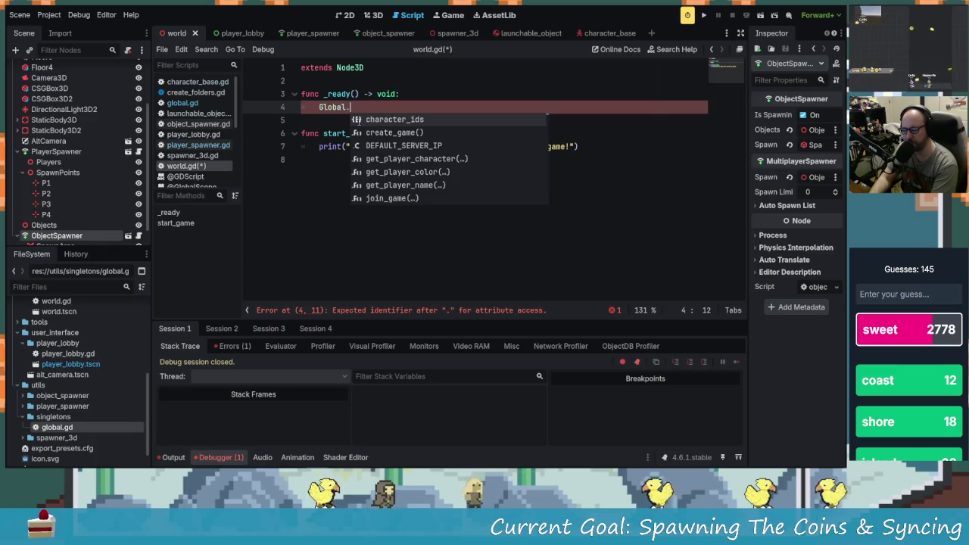
type("server")
key("Return")
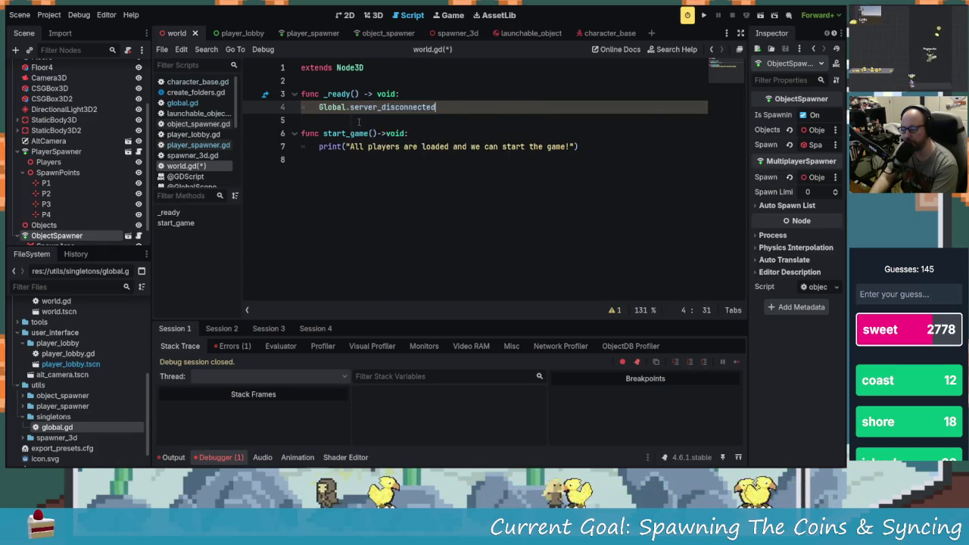
type(".conn")
key("Return")
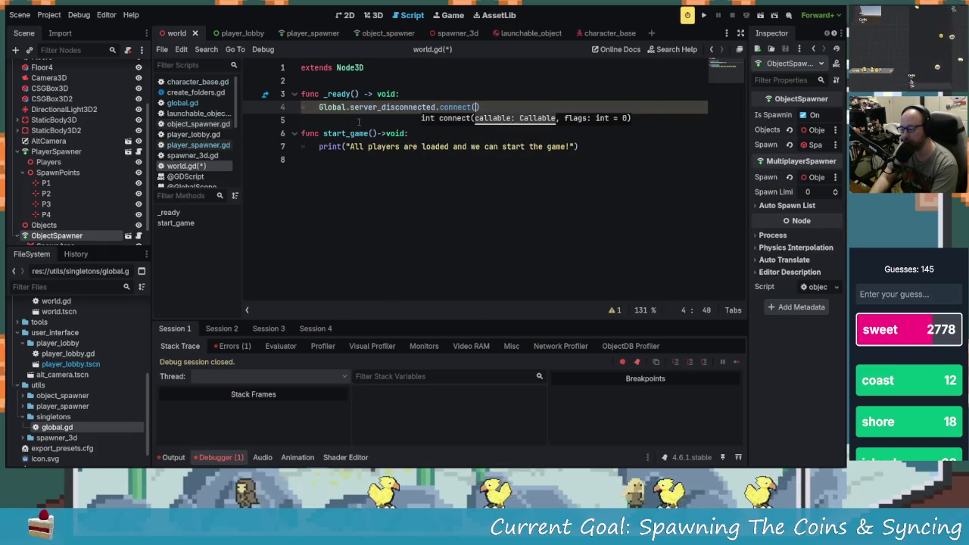
Pass _on_server_disconect as the connect handler and start a new line at the script's end.
type("_on")
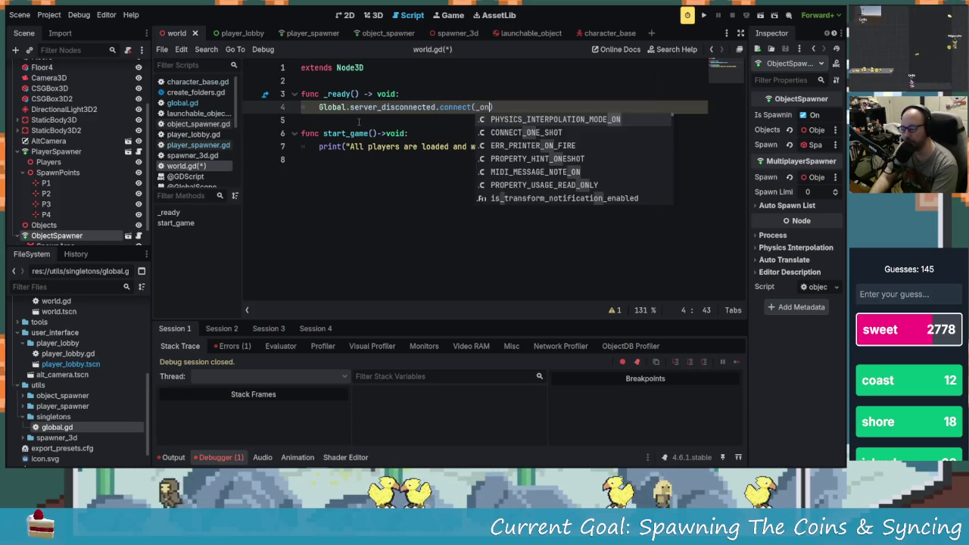
type("ser")
key("BackSpace")
key("BackSpace")
key("BackSpace")
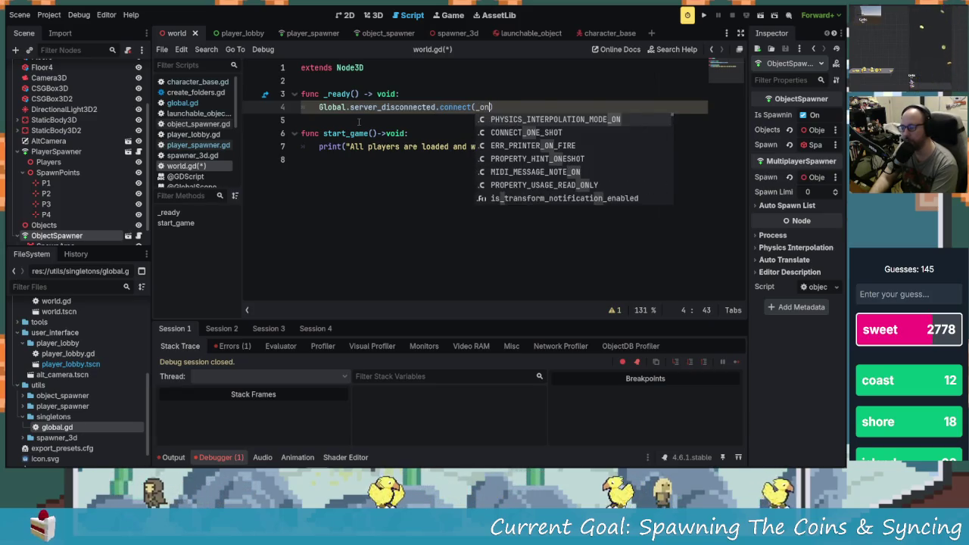
key("BackSpace")
key("BackSpace")
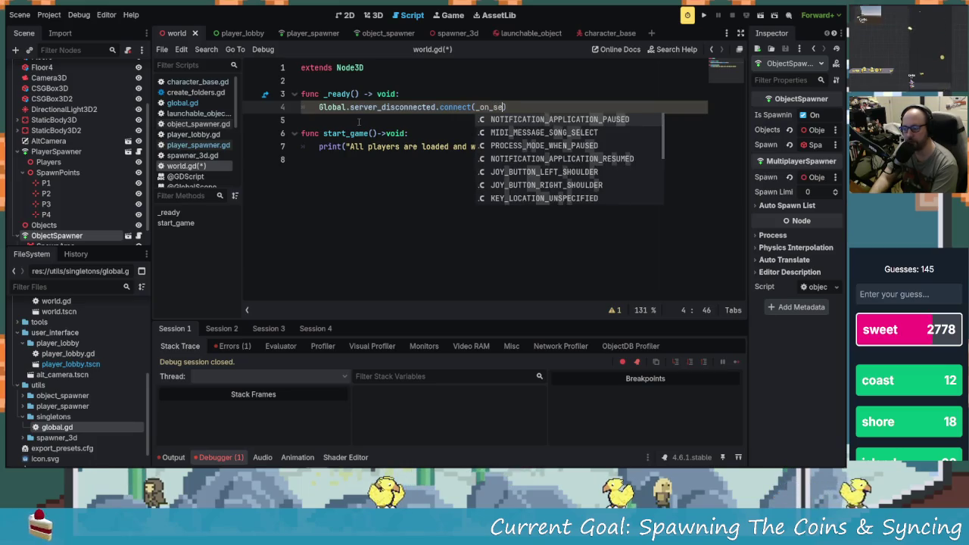
key("BackSpace")
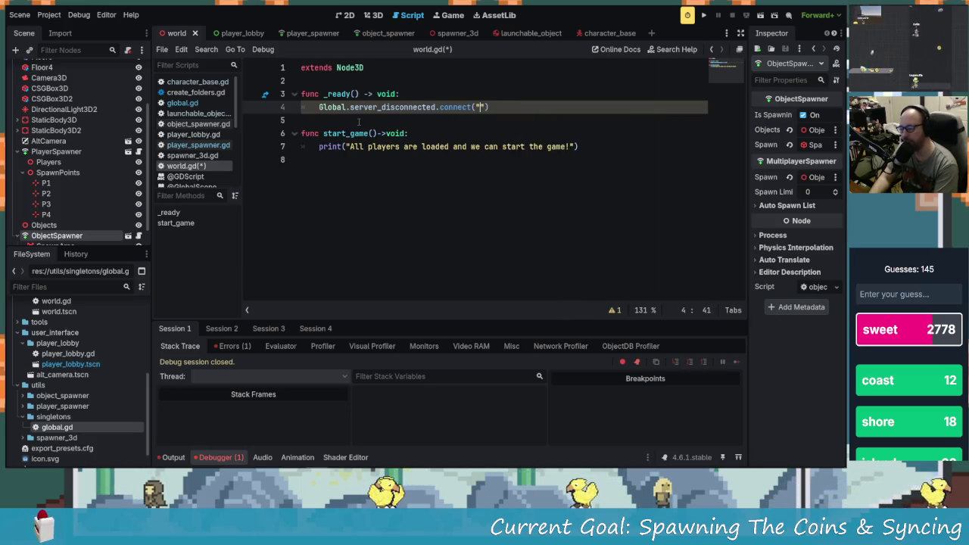
type("\"")
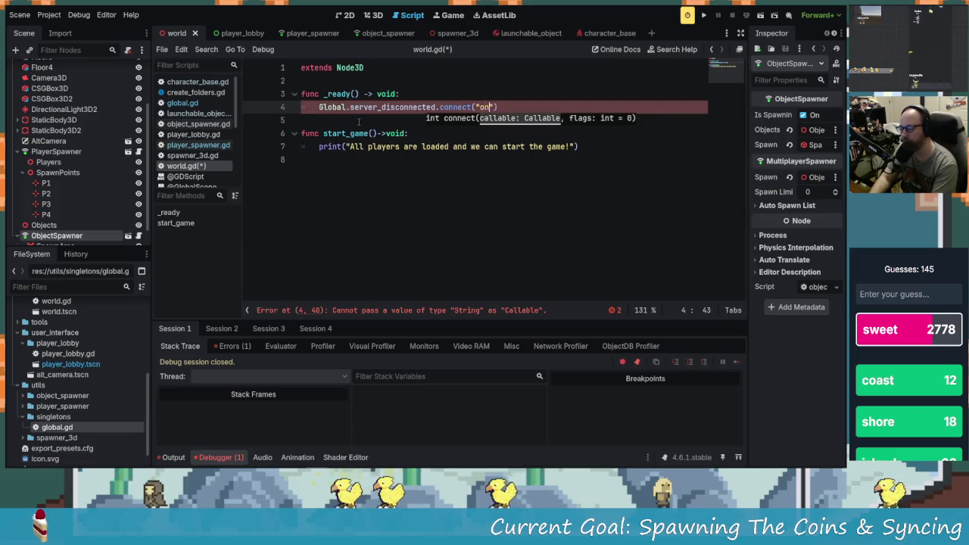
key("BackSpace")
key("BackSpace")
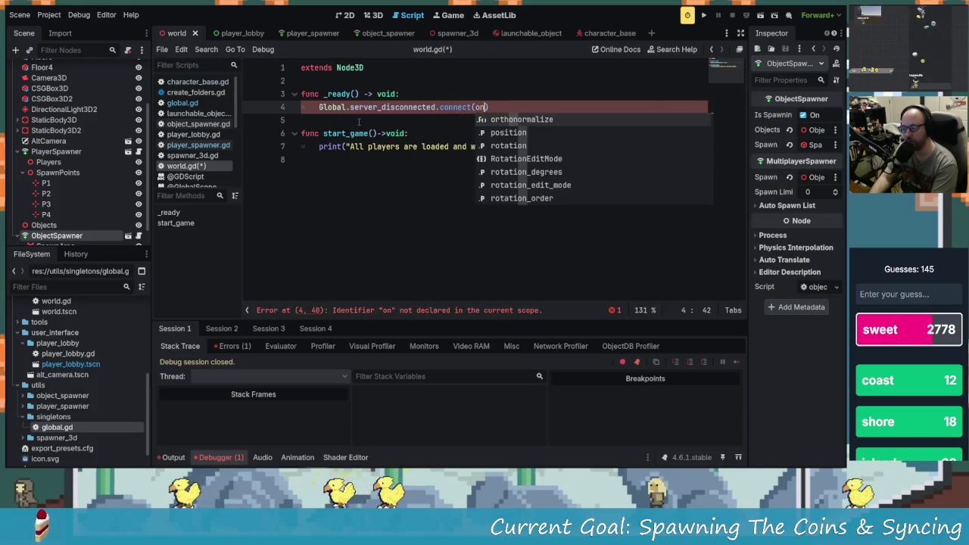
type("_server_")
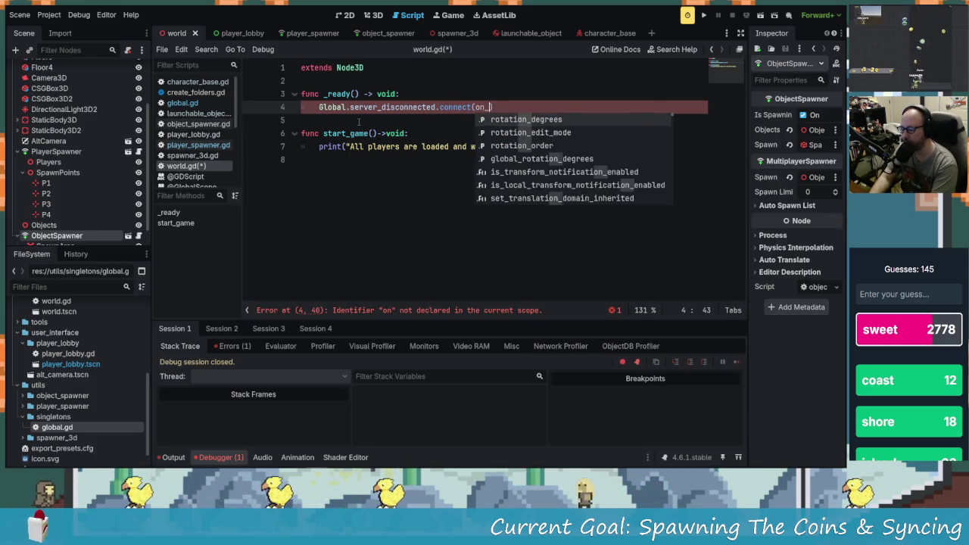
type("disconnect")
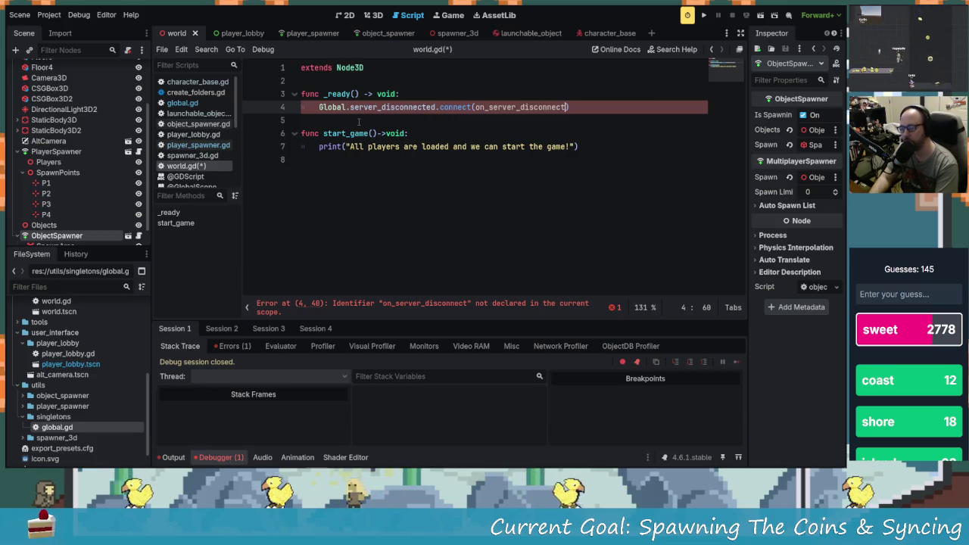
key("BackSpace")
key("BackSpace")
key("BackSpace")
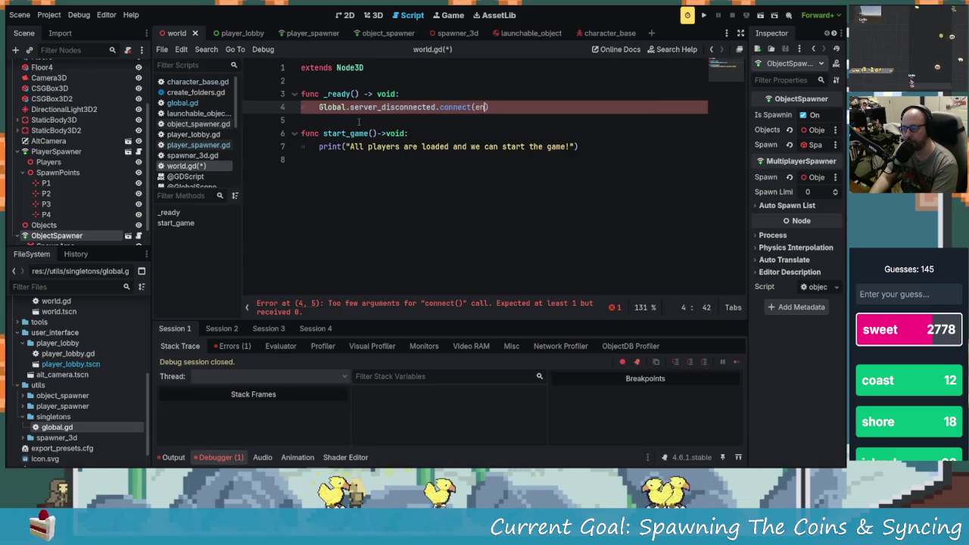
type("_o")
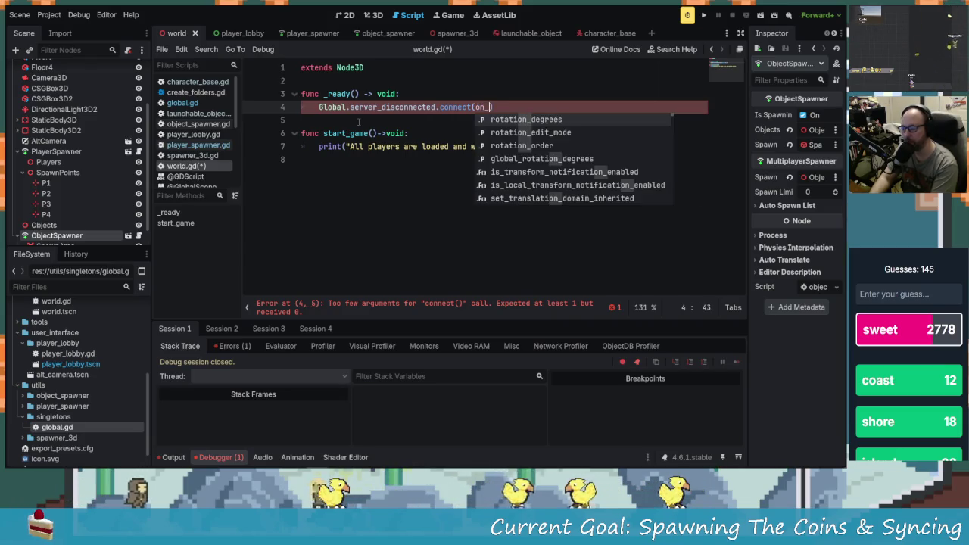
type("n_server")
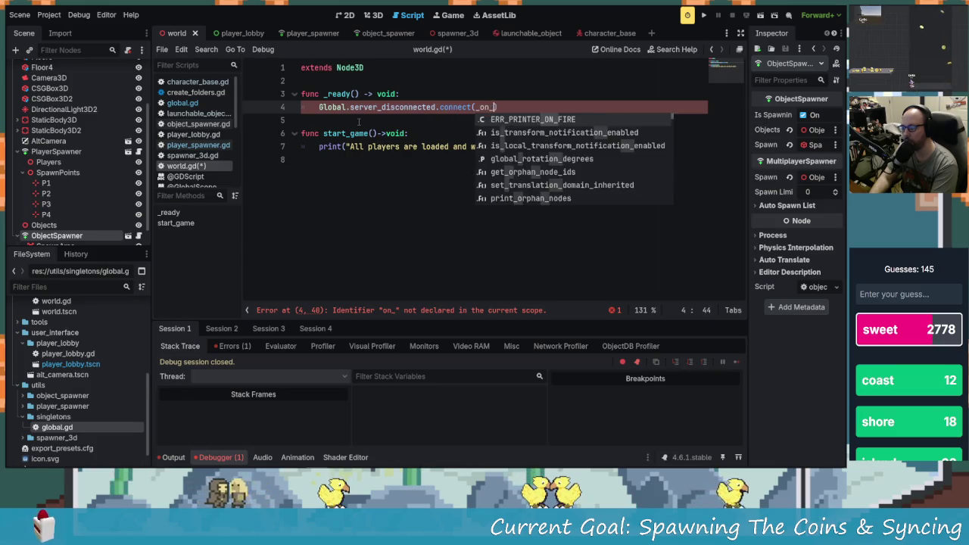
type("_disconect")
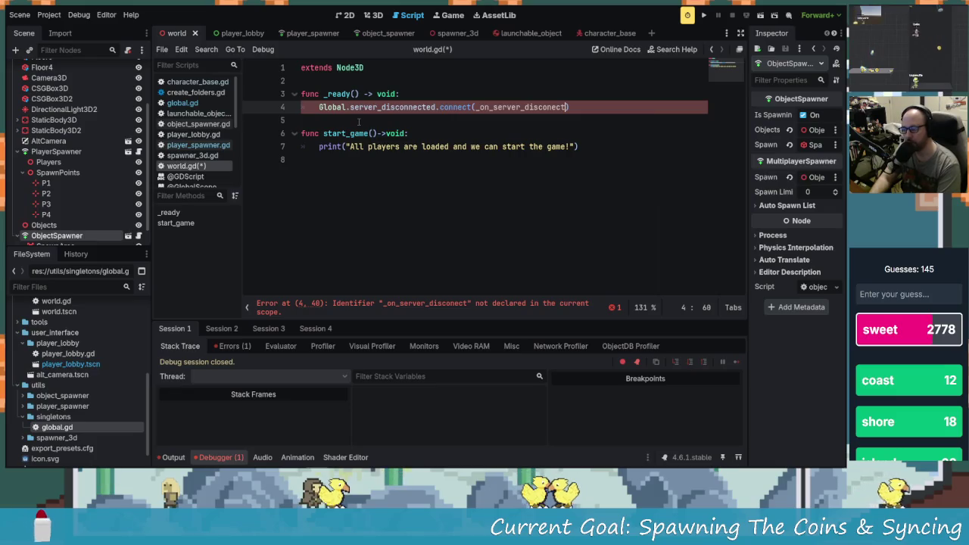
key("Down")
key("Down")
key("Down")
key("Return")
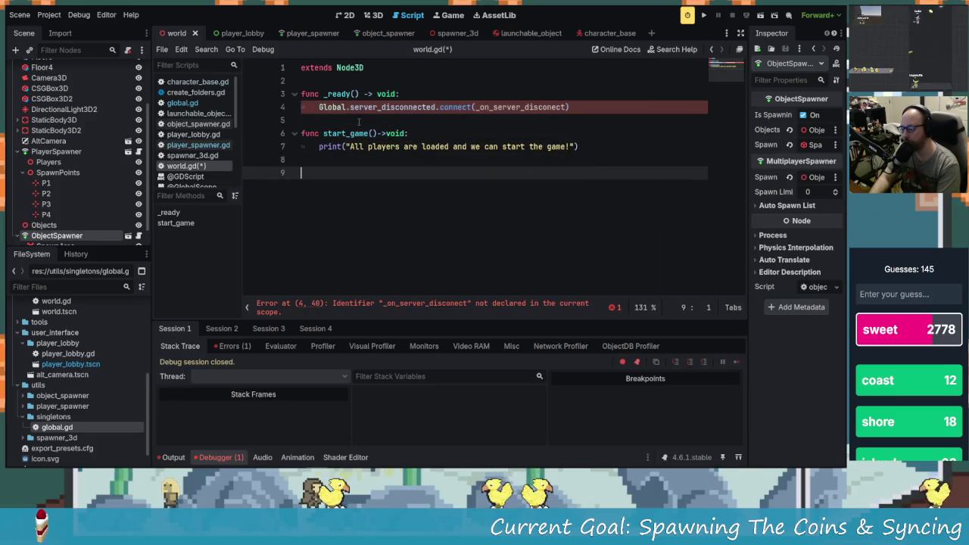
Declare func _on_server_disconect() -> void: at the end of world.gd.
type("func on")
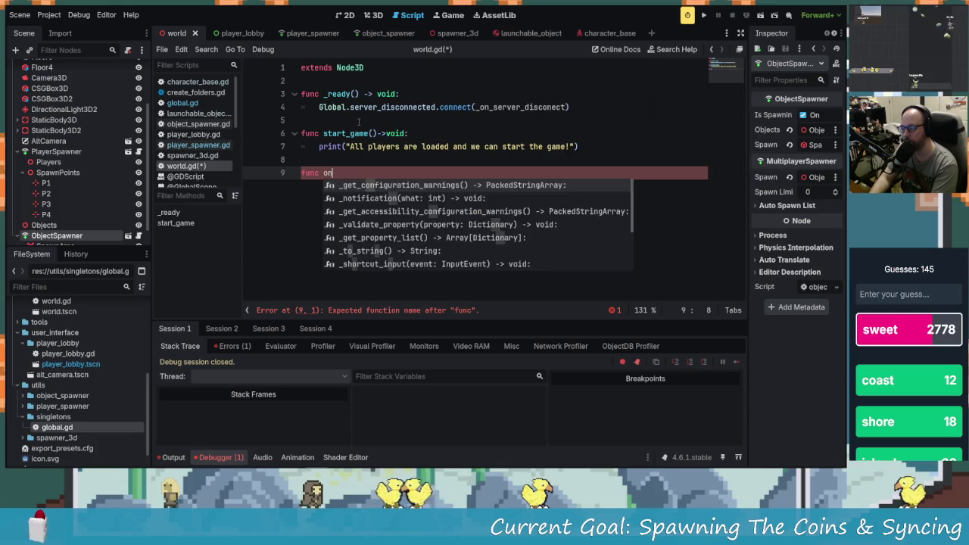
key("BackSpace")
key("BackSpace")
type("_onser")
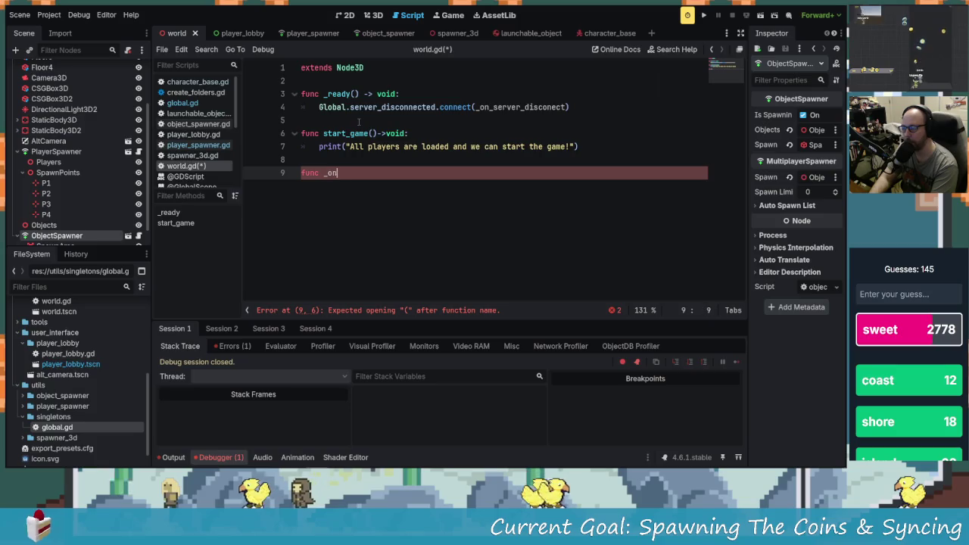
type("_ser")
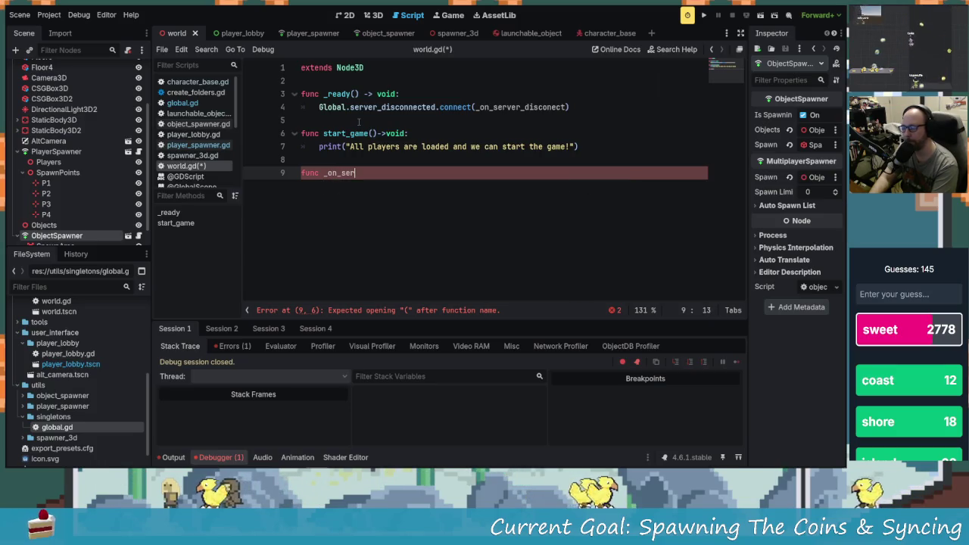
type("ver_disc")
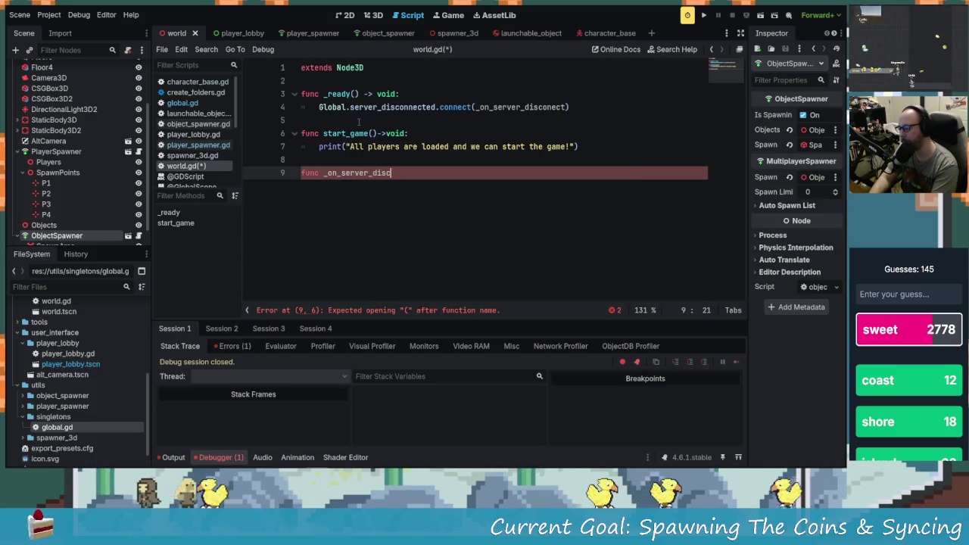
type("onect(")
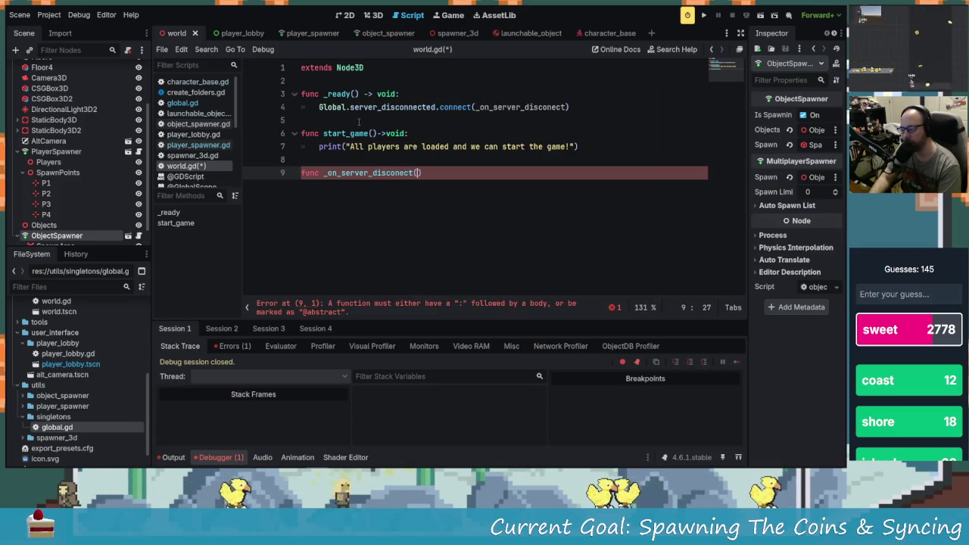
type(")-0>void")
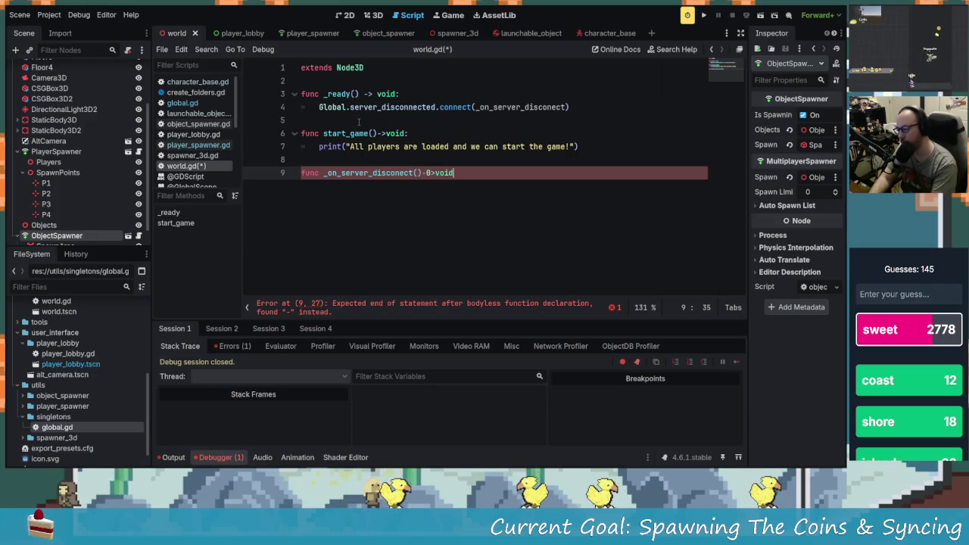
key("Left")
key("BackSpace")
key("Right")
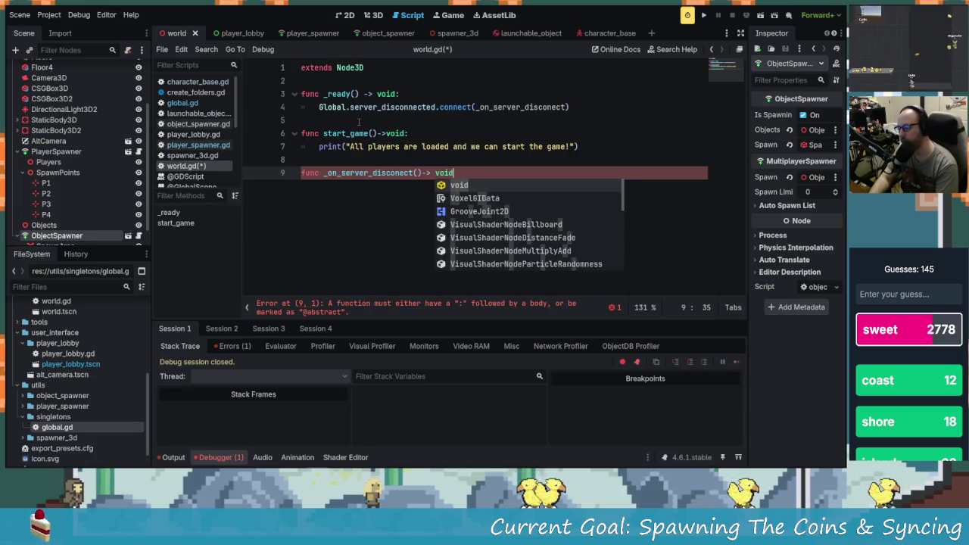
key("End")
type(":")
key("Return")
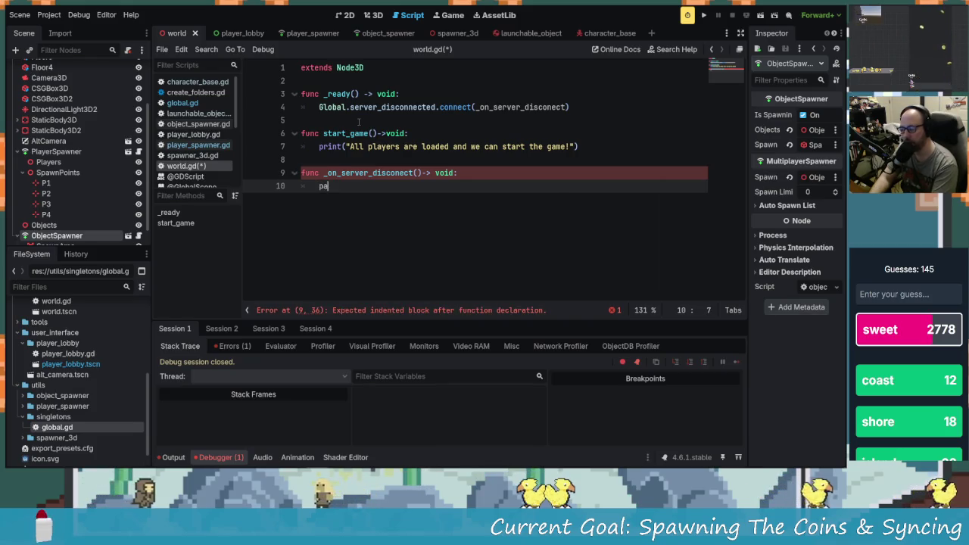
Give the handler a pass placeholder body and discard a Global.change line above it.
type("ss")
key("Escape")
key("Return")
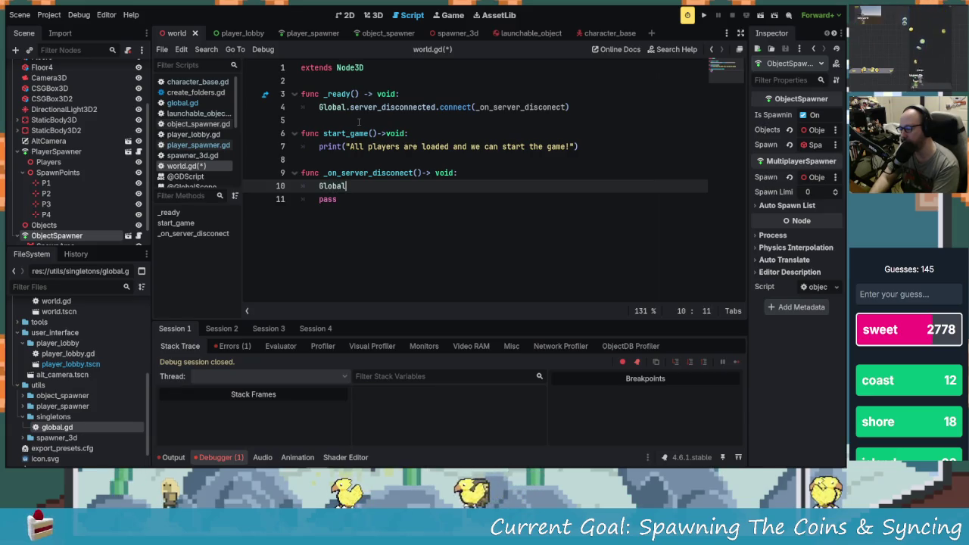
type(".change")
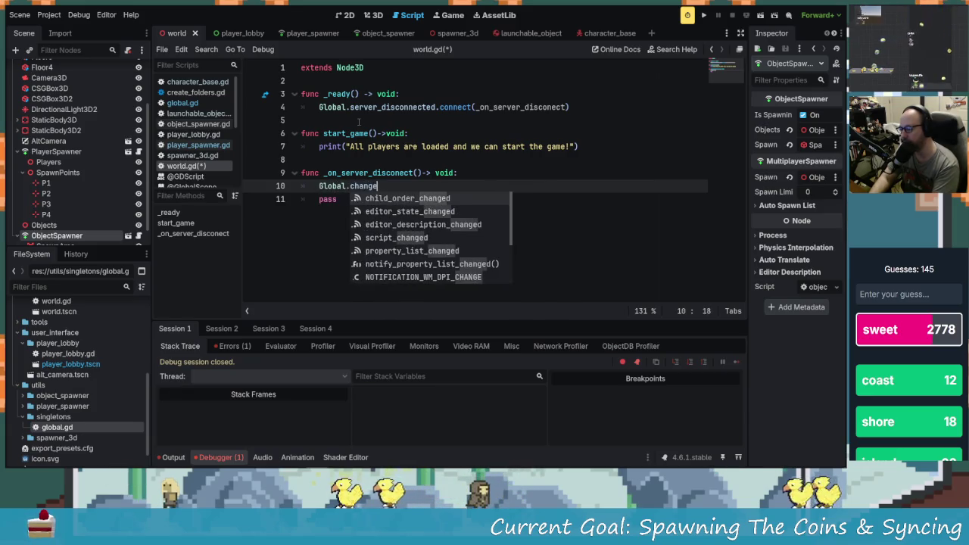
key("BackSpace")
key("BackSpace")
key("BackSpace")
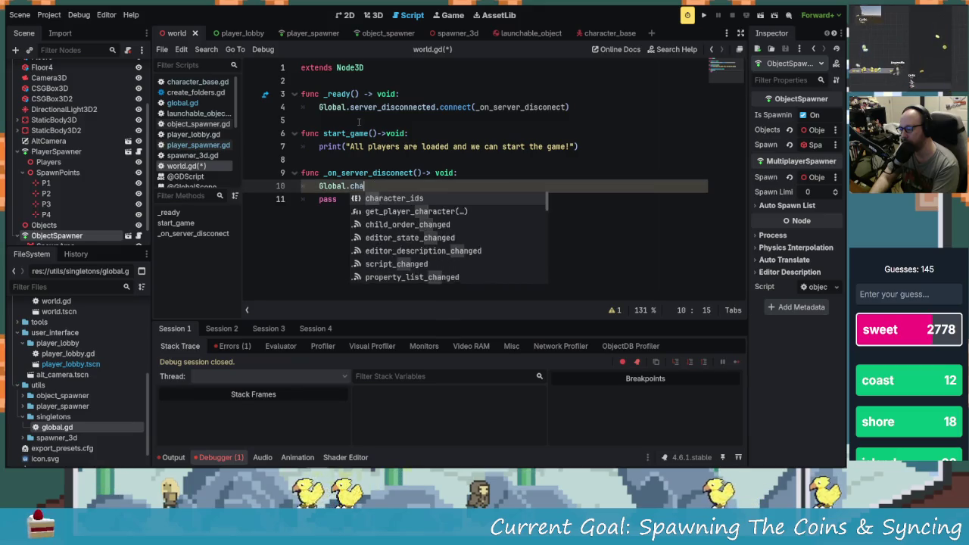
key("BackSpace")
key("BackSpace")
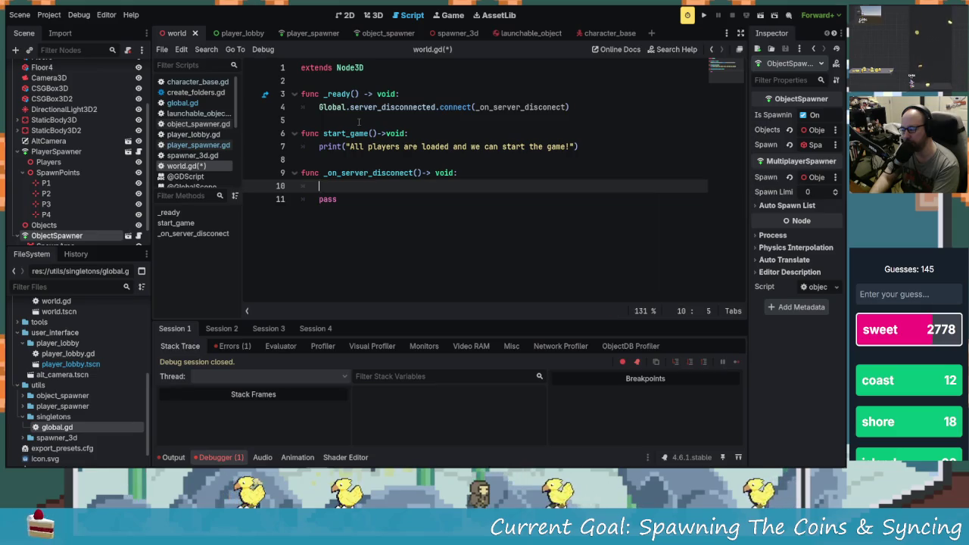
Make the handler call get_tree().change_scene_to_file with the player_lobby.tscn path, deleting pass.
type("get_tree().c")
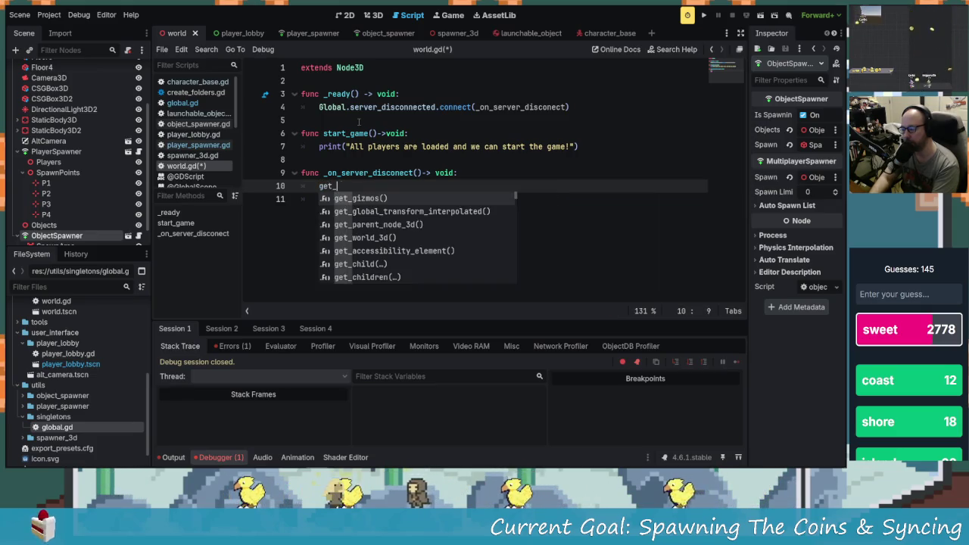
type("hange")
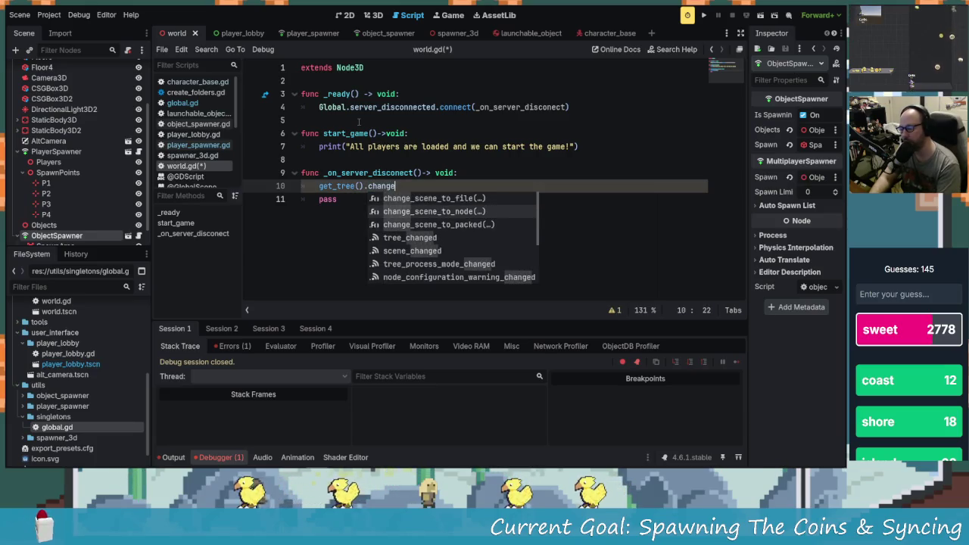
key("Return")
key("Down")
key("Down")
key("Down")
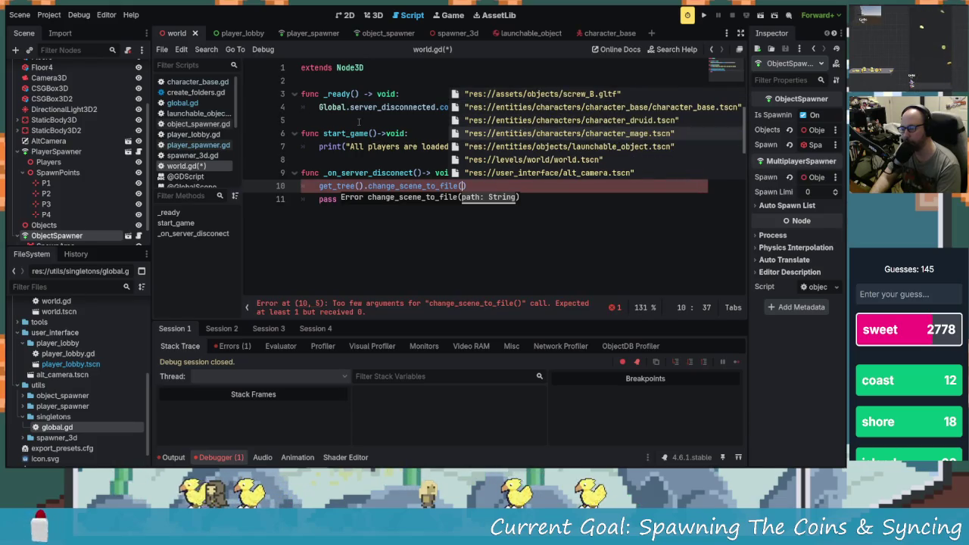
key("Down")
key("Down")
key("Down")
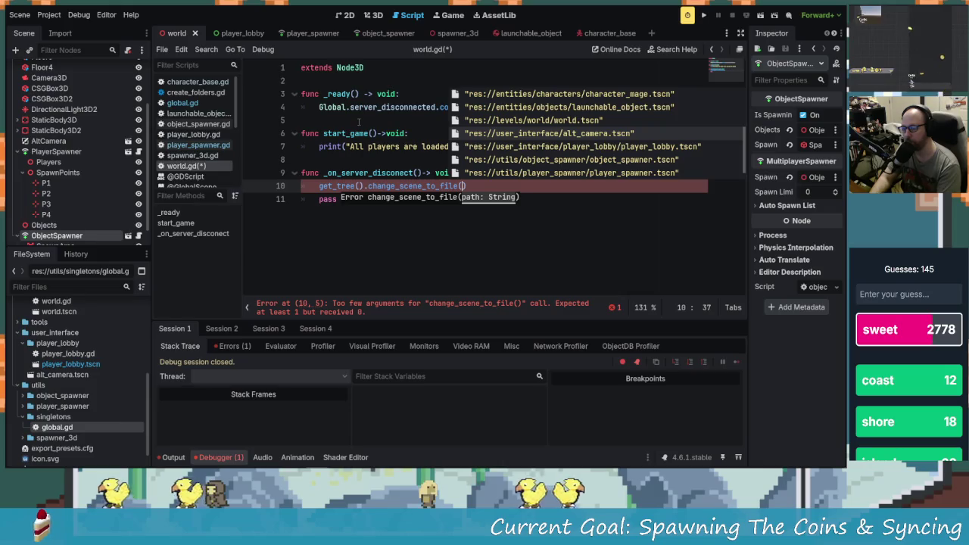
key("Down")
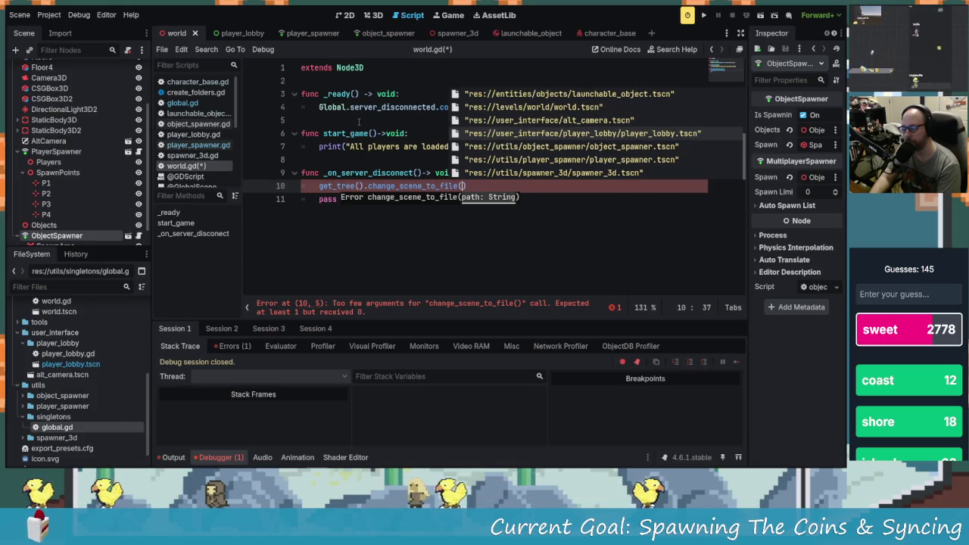
key("Return")
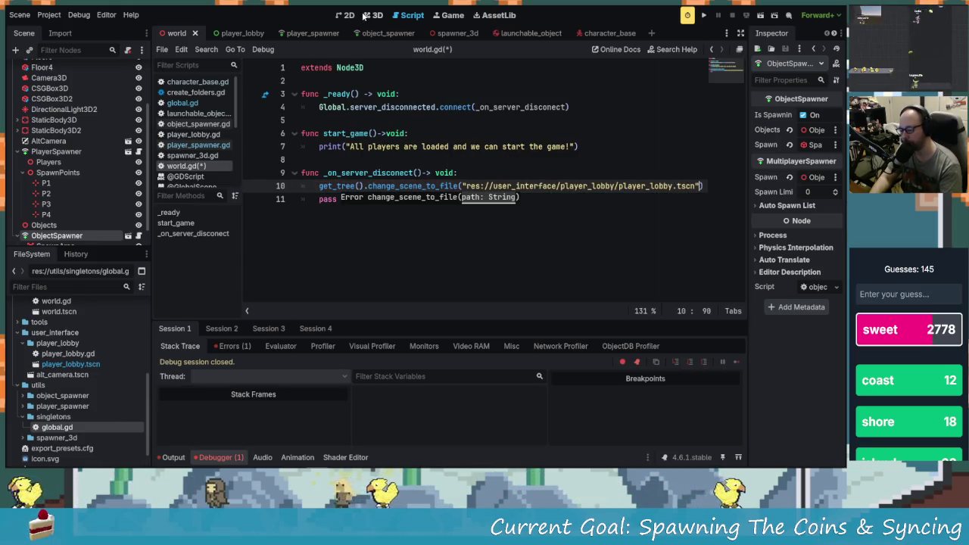
type(")")
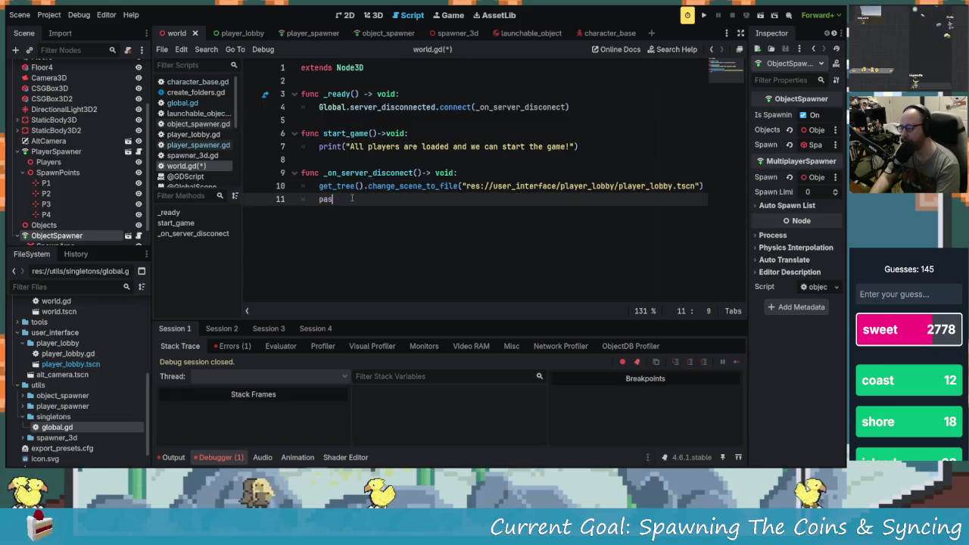
left_click(352, 197)
key("BackSpace")
key("BackSpace")
key("BackSpace")
key("Up")
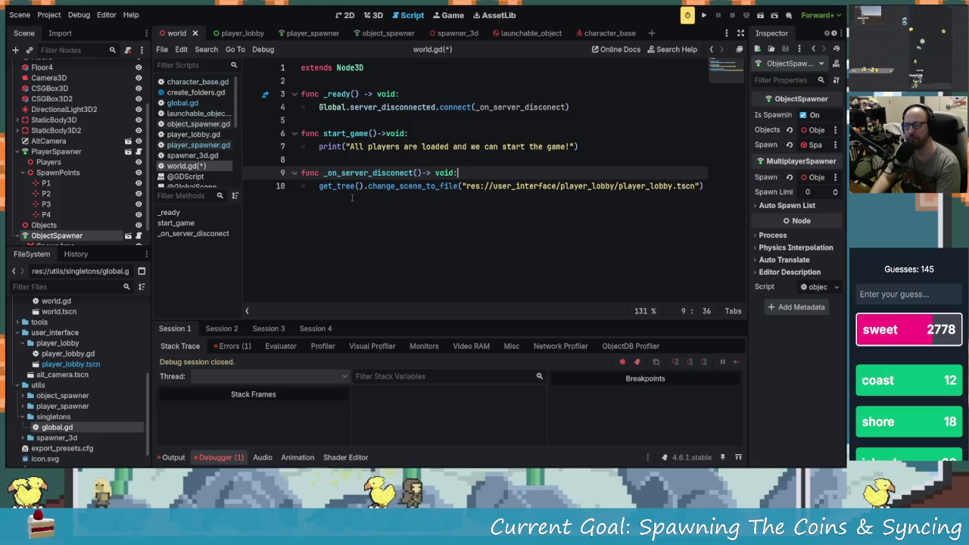
Wrap the scene-change line in an if !multiplayer.is_server(): block.
key("Return")
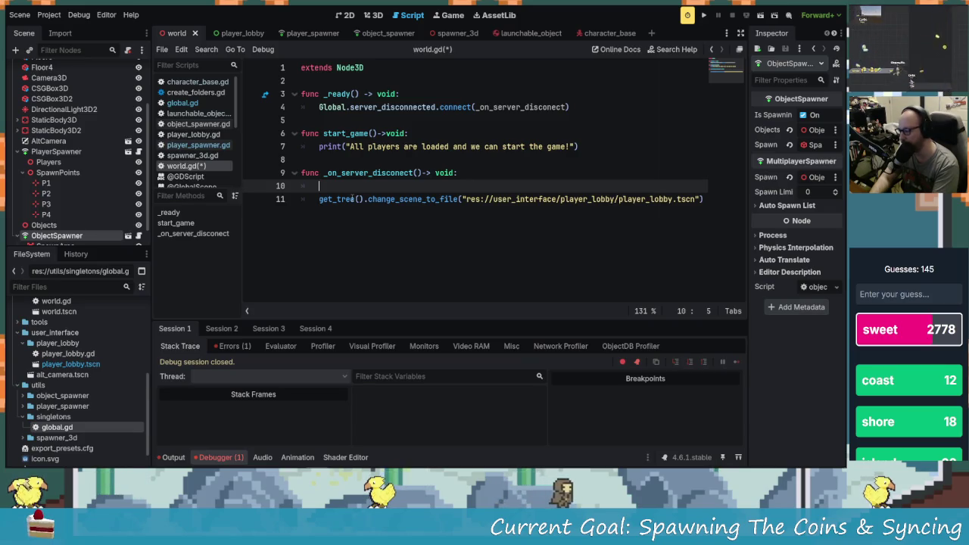
type("if !m")
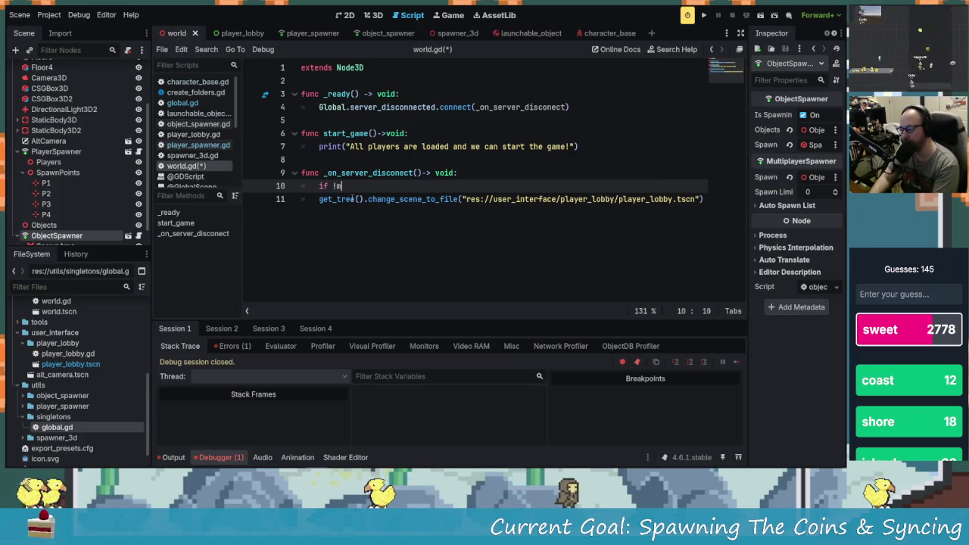
type("ultiplayer.is_server()")
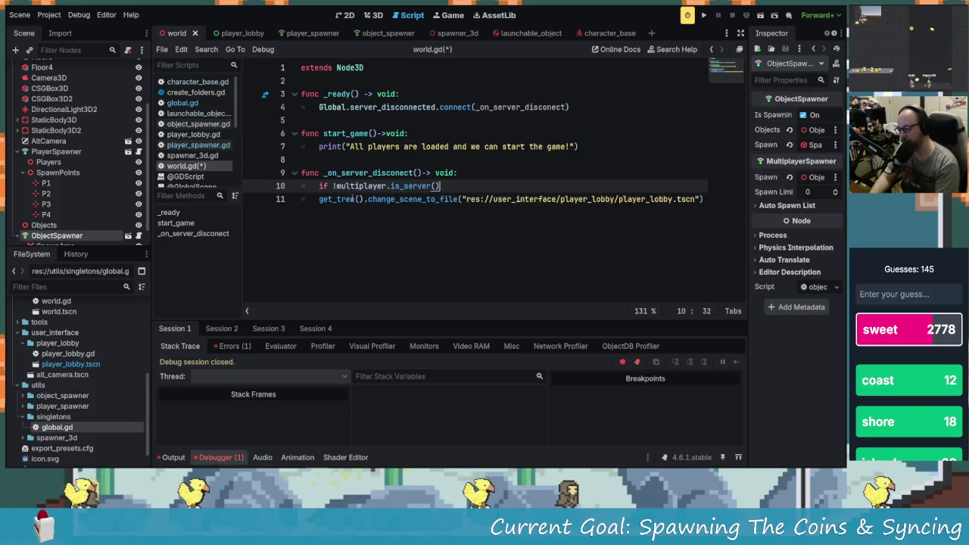
type(":")
key("Down")
key("Home")
key("Tab")
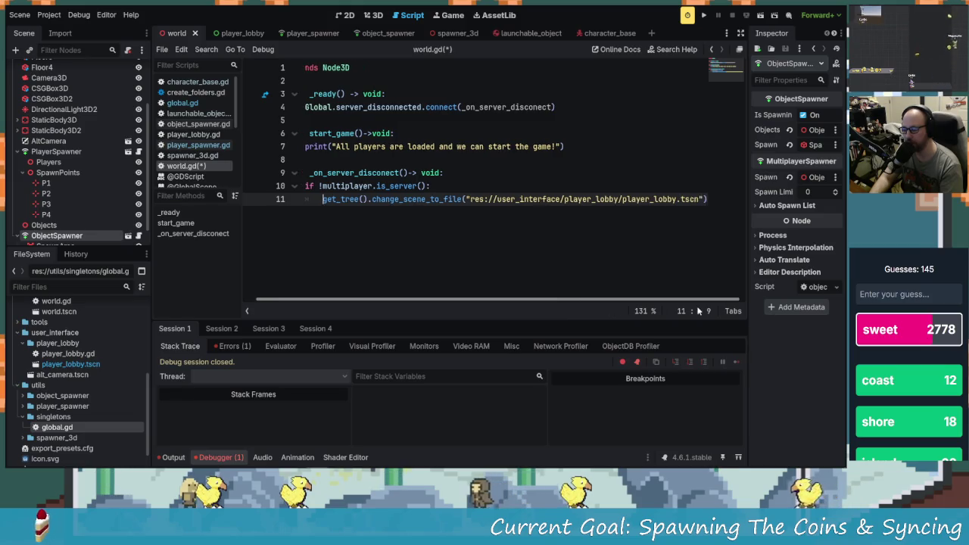
Save world.gd and run the project with its debug instances.
left_click(533, 199)
key("ctrl+s")
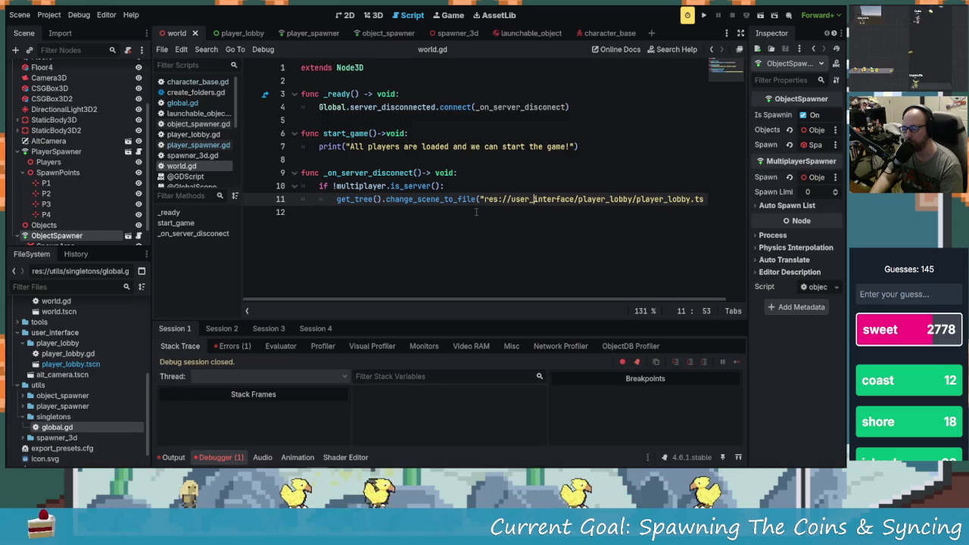
left_click(705, 16)
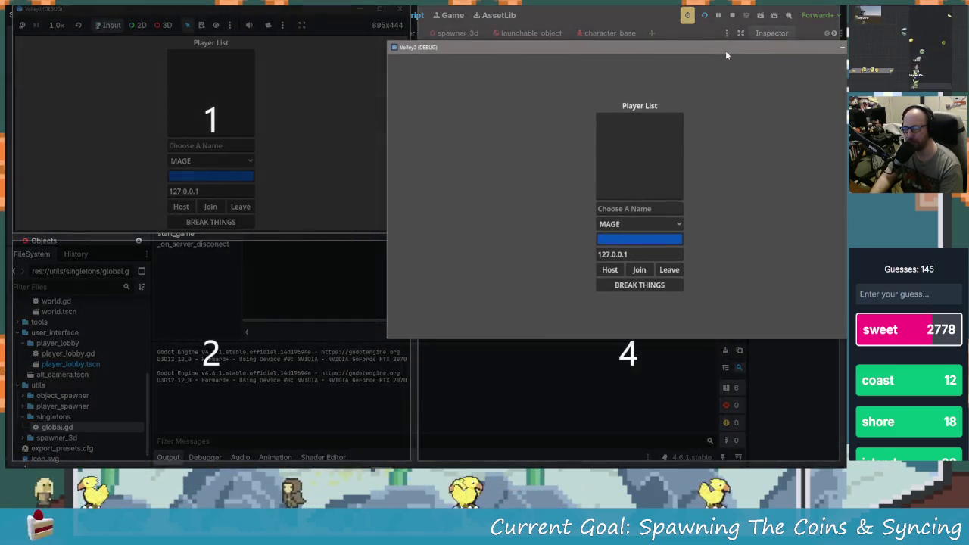
Tile both game windows, host in the first, join from the second, jump, then close the host.
left_click_drag(725, 50, 725, 50)
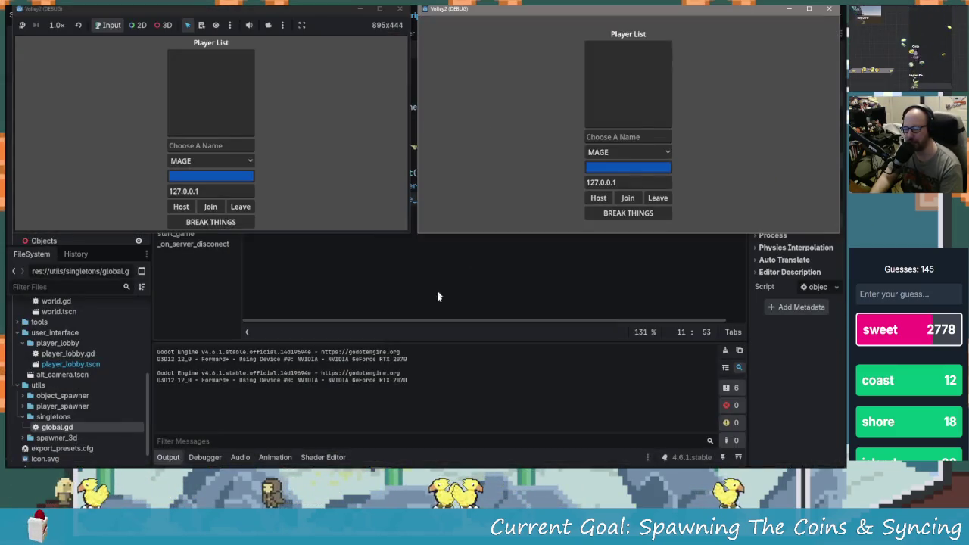
left_click(227, 143)
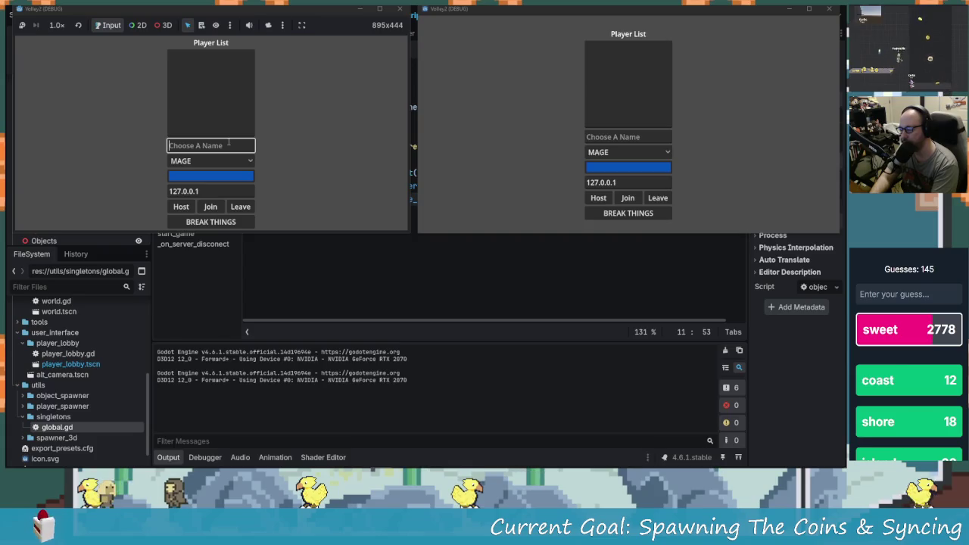
left_click(648, 137)
type("adsggg")
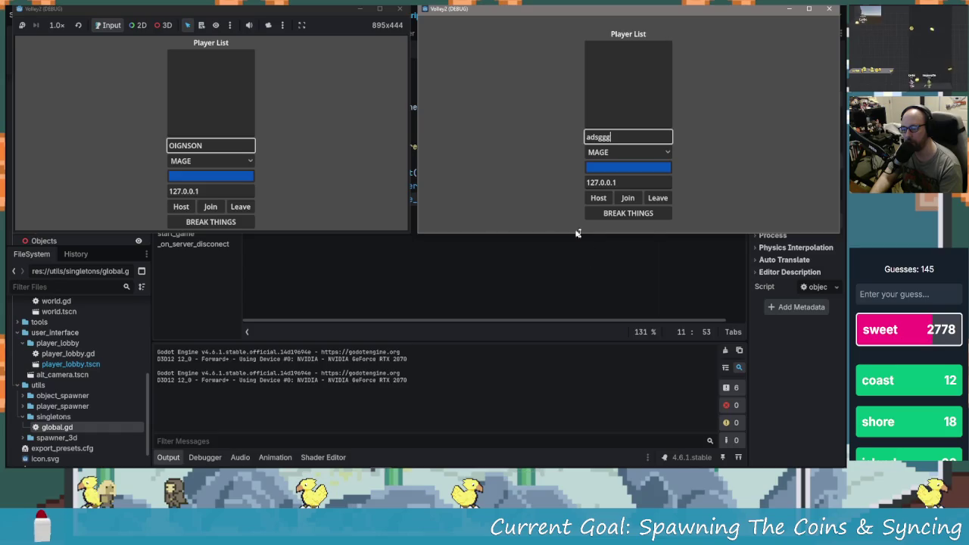
left_click(176, 208)
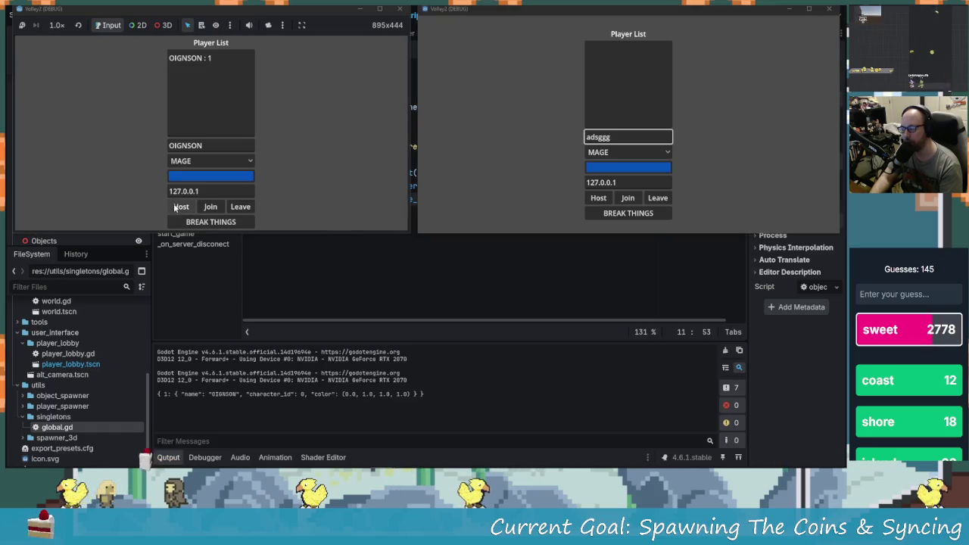
left_click(628, 200)
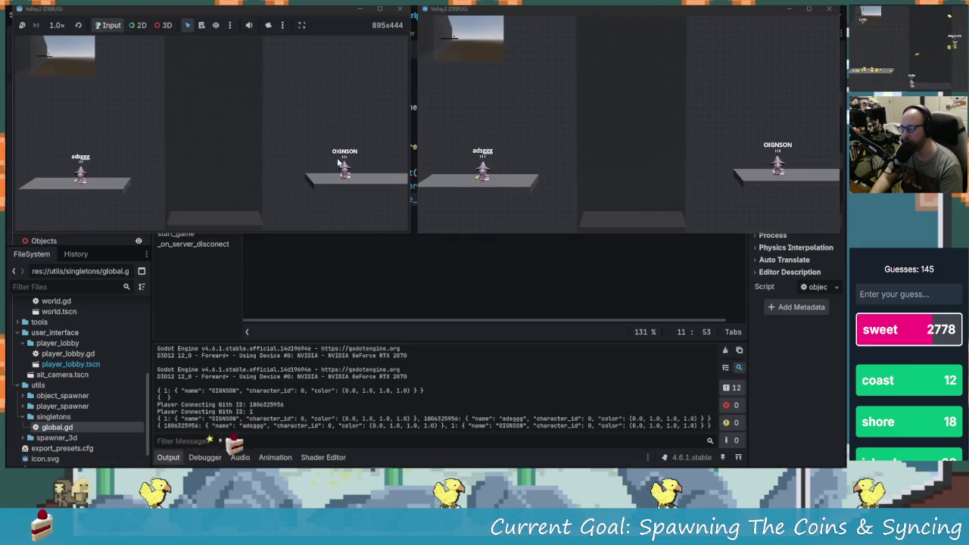
key("space")
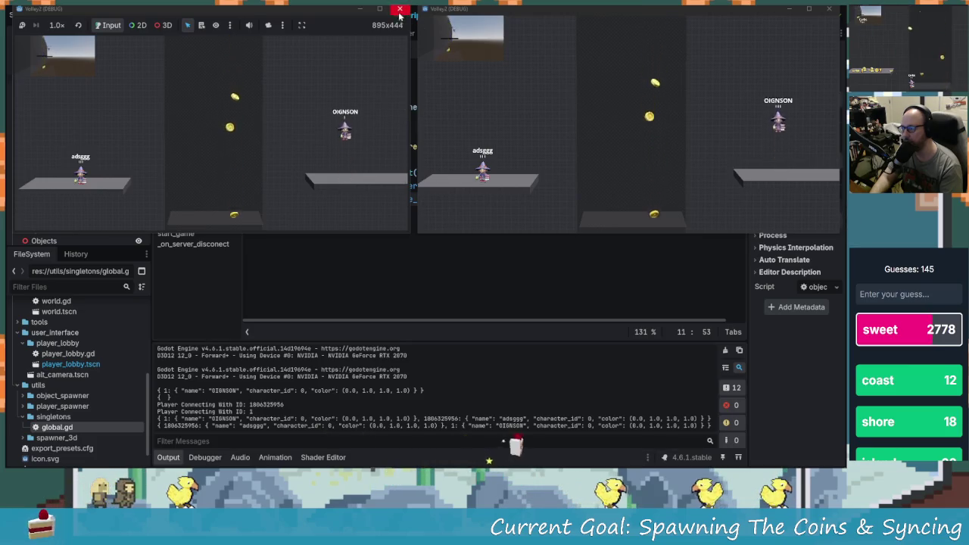
left_click(398, 12)
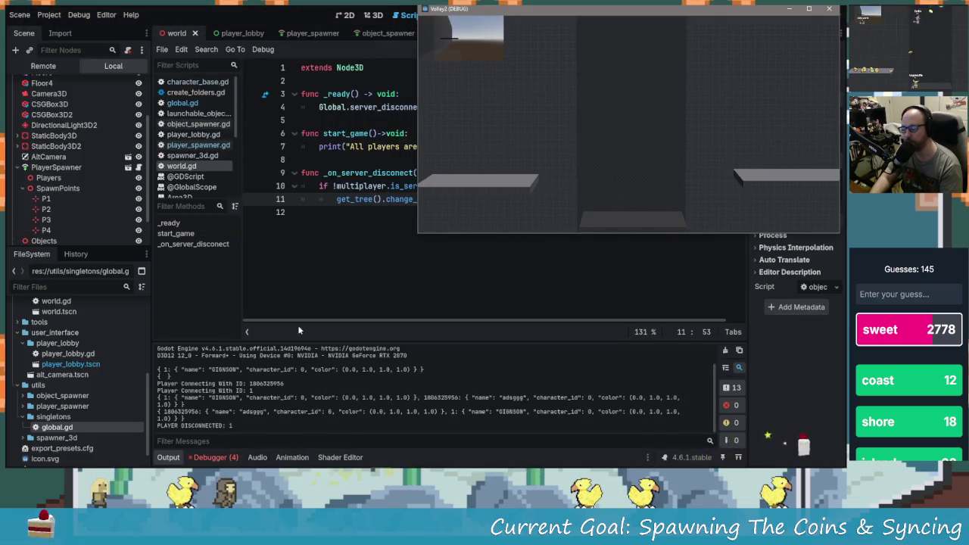
Close the remaining game window and list Session 2's four _capture '!obj' errors in the debugger.
left_click(217, 457)
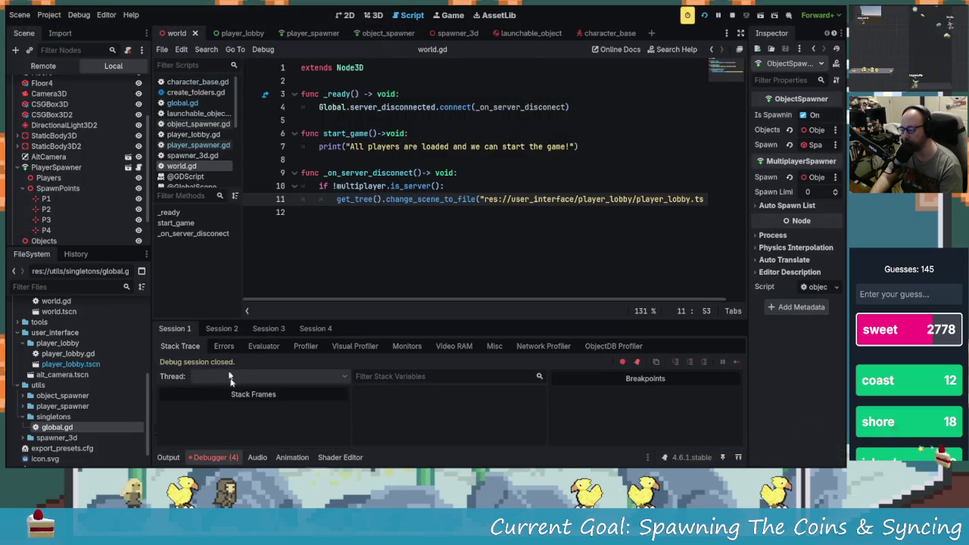
left_click(222, 328)
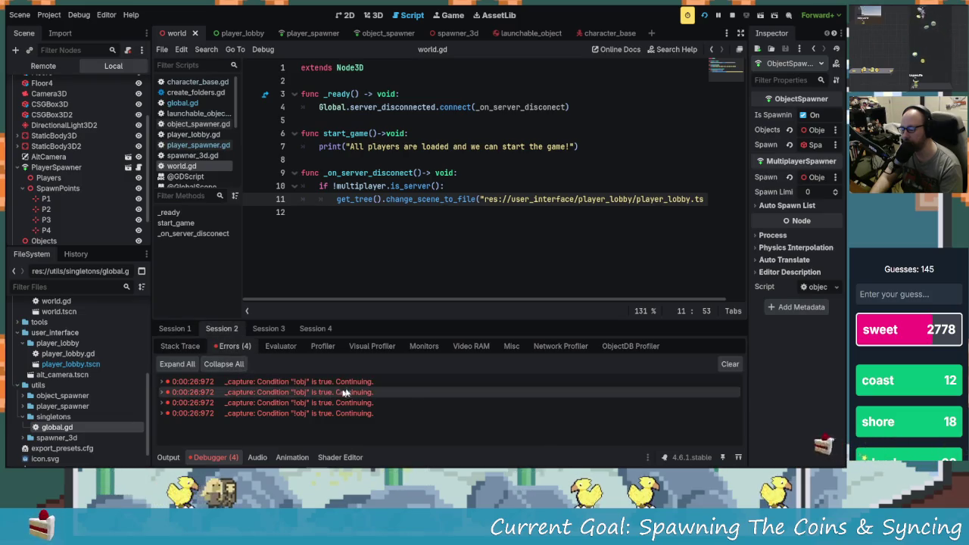
mouse_move(360, 385)
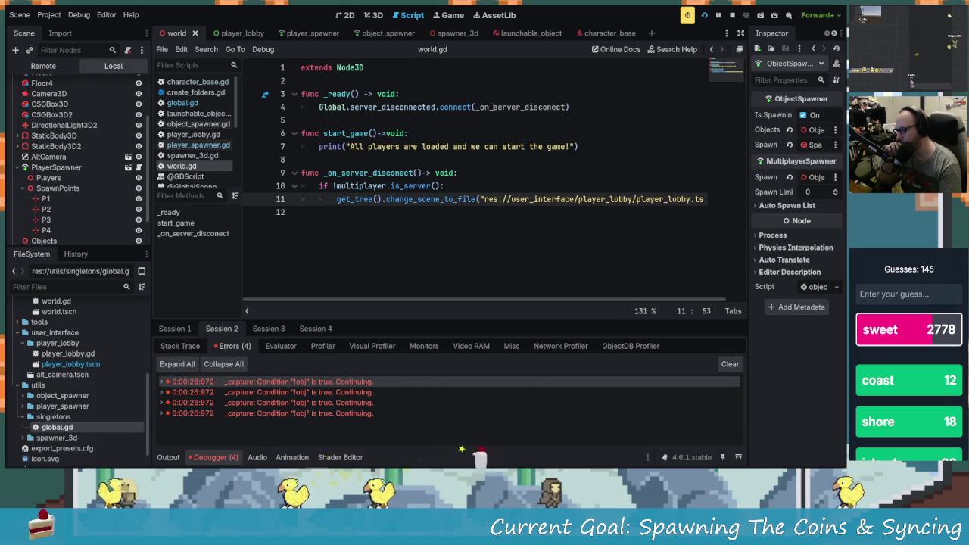
left_click(523, 107)
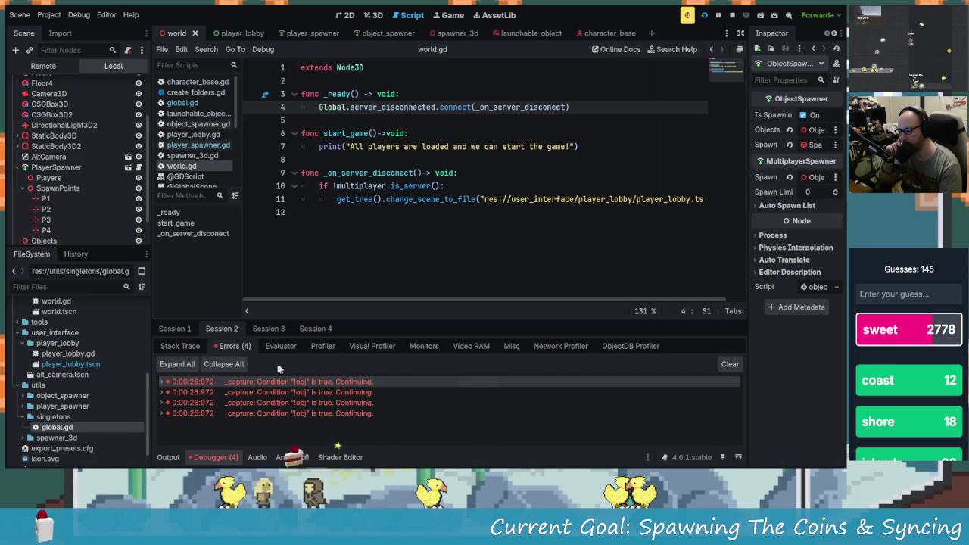
left_click(182, 346)
left_click(231, 346)
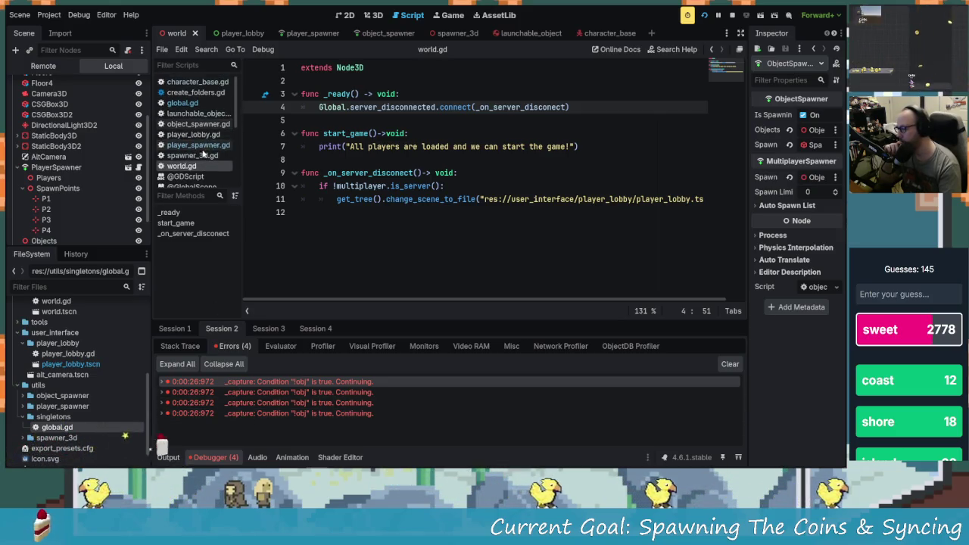
Open global.gd and scroll through its code.
left_click(183, 102)
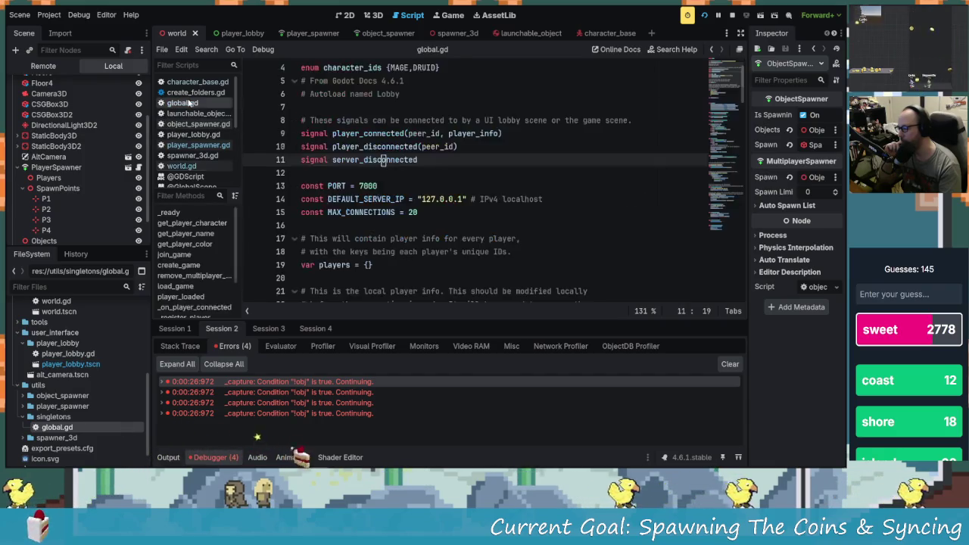
scroll(432, 208, "down", 5)
scroll(431, 208, "down", 5)
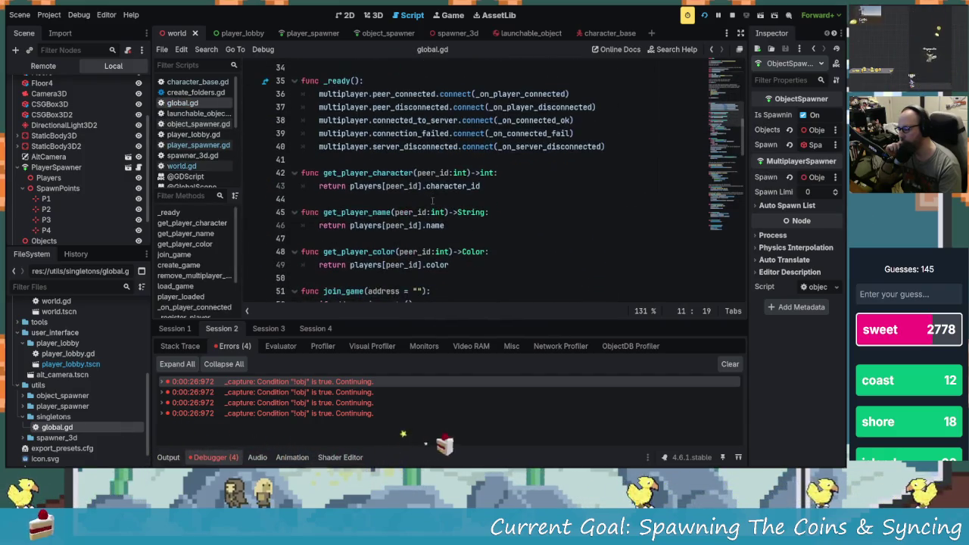
scroll(432, 208, "down", 3)
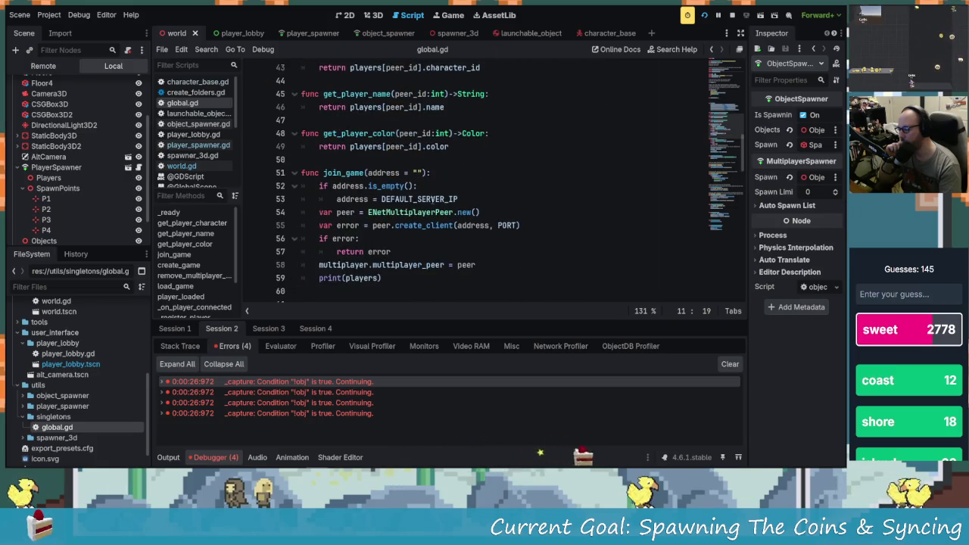
scroll(510, 222, "down", 4)
scroll(511, 222, "down", 4)
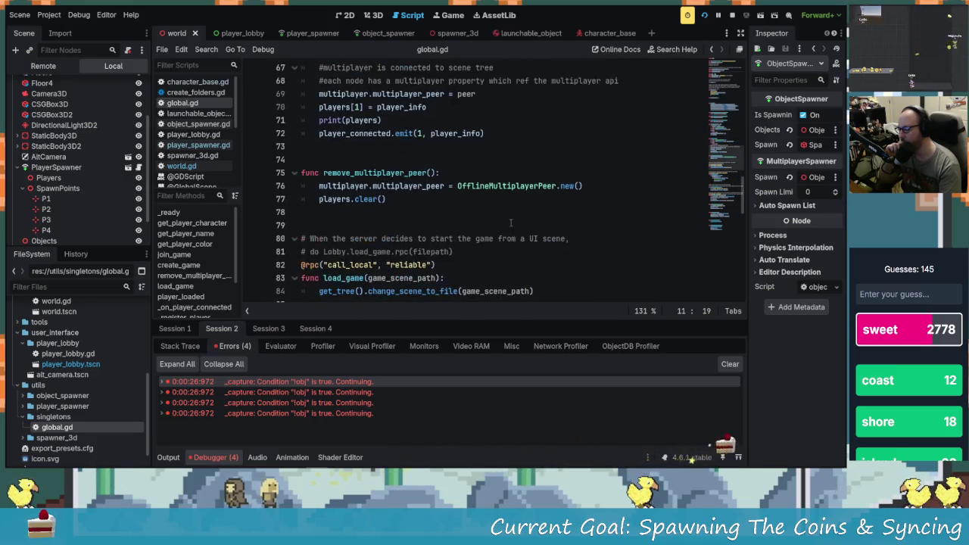
scroll(507, 223, "down", 2)
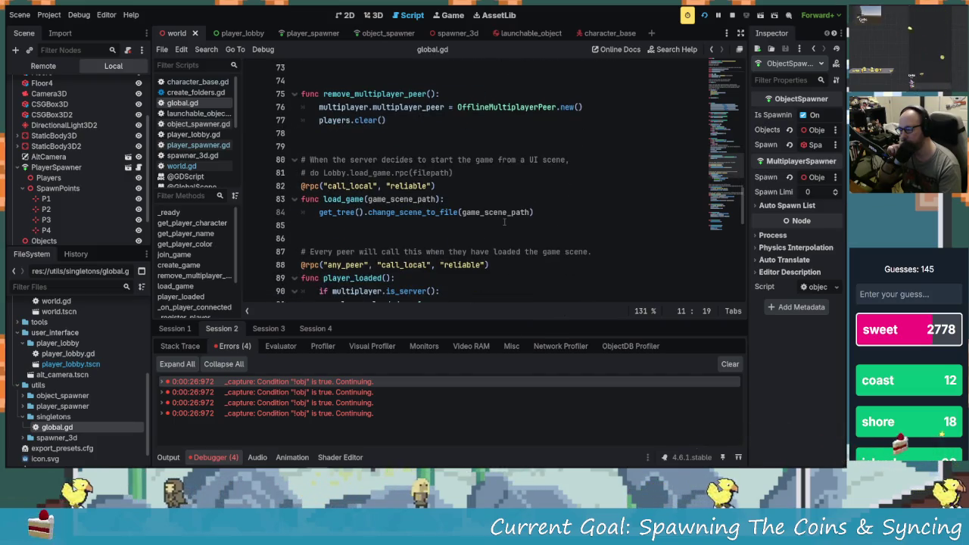
scroll(503, 221, "up", 1)
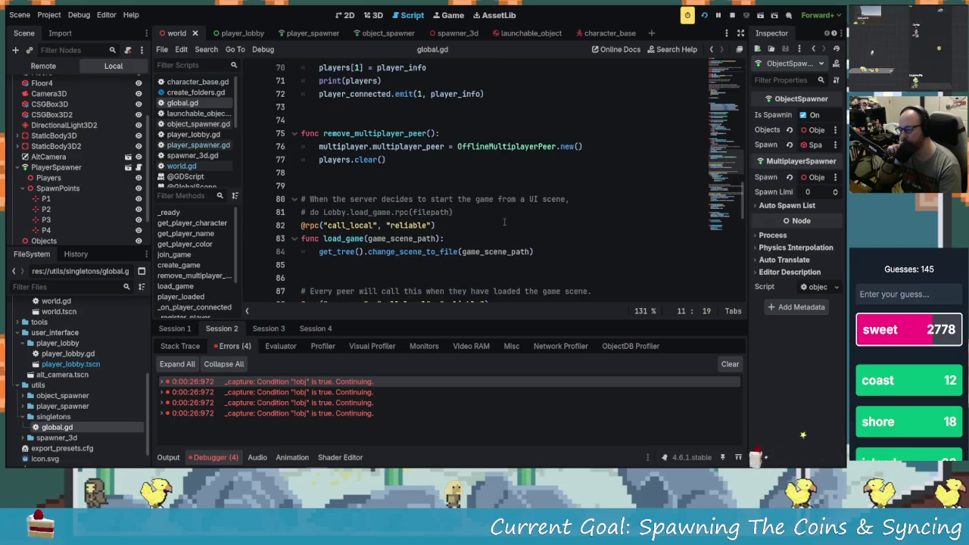
Inspect the remove_multiplayer_peer call and read the disconnect handling further down global.gd.
left_click(306, 135)
double_click(371, 133)
left_click(409, 133)
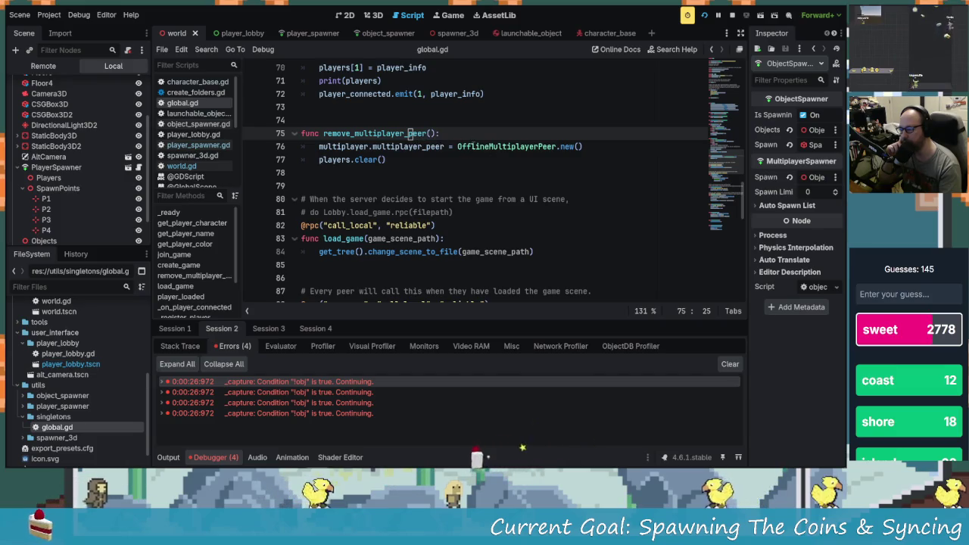
mouse_move(475, 147)
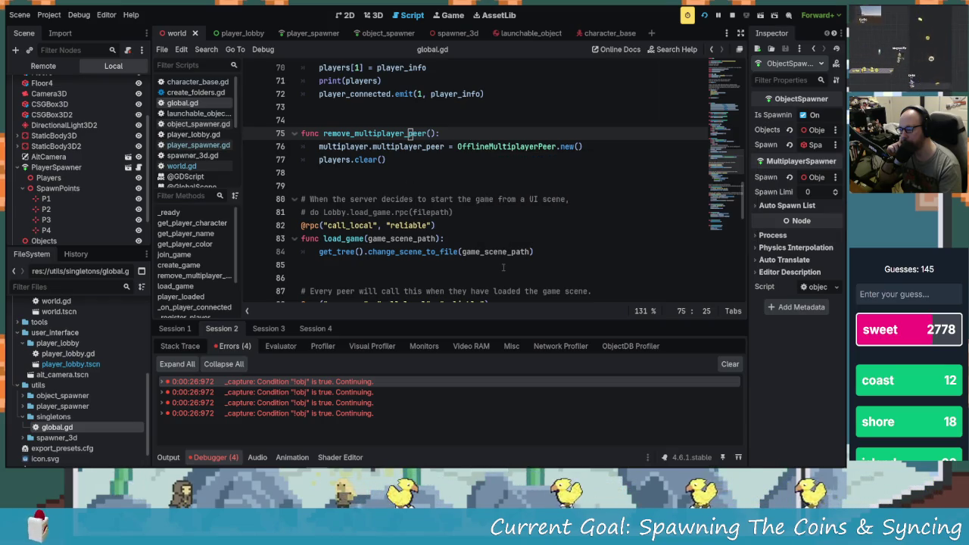
scroll(501, 270, "down", 3)
scroll(501, 271, "down", 3)
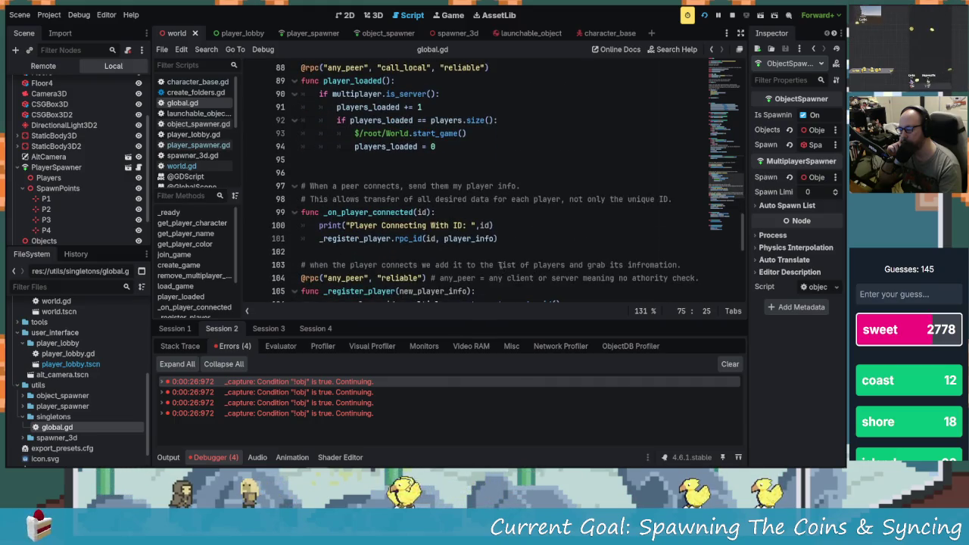
scroll(499, 265, "down", 1)
scroll(500, 265, "down", 4)
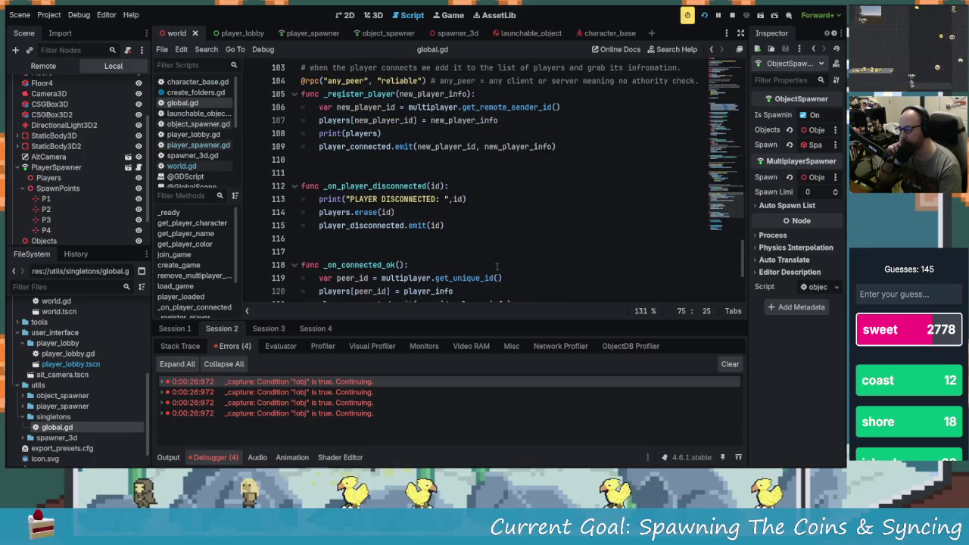
scroll(496, 266, "down", 3)
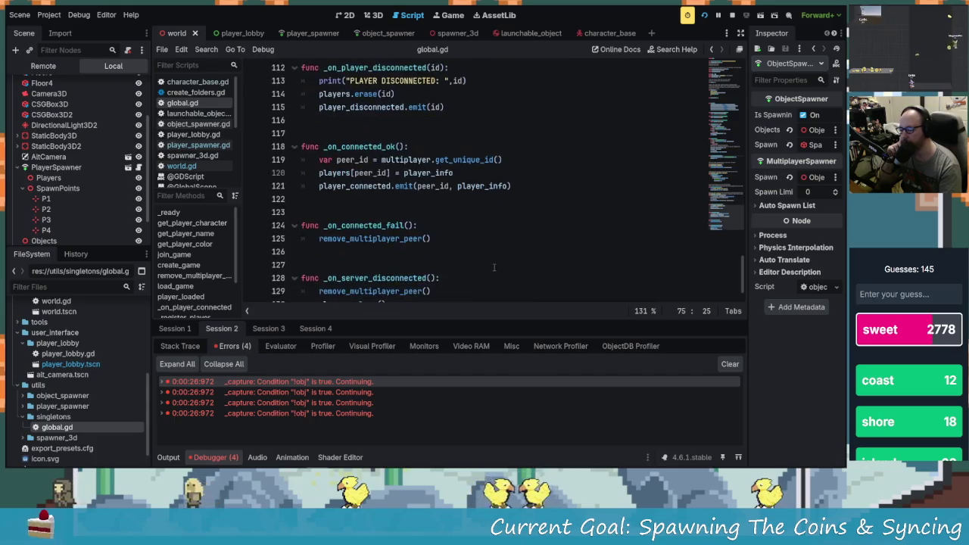
scroll(494, 266, "down", 1)
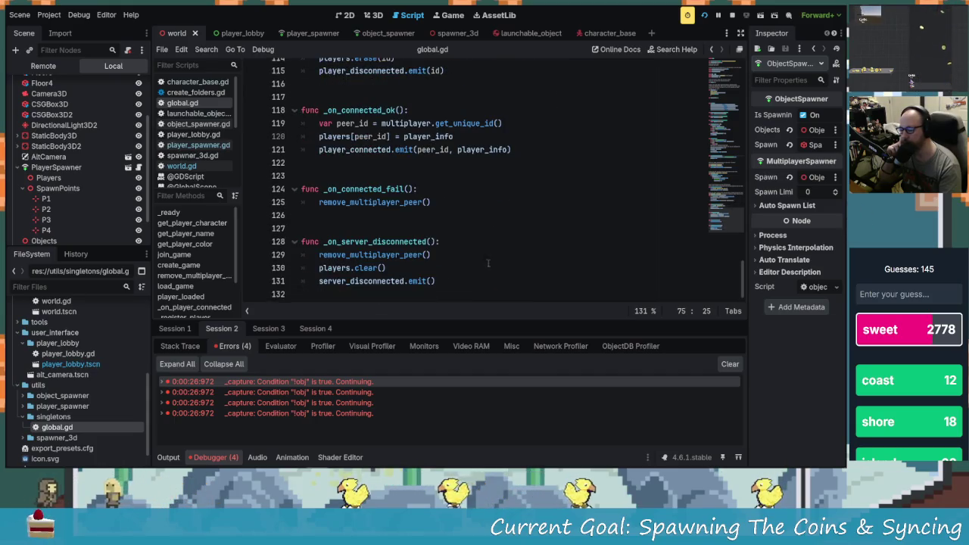
mouse_move(401, 202)
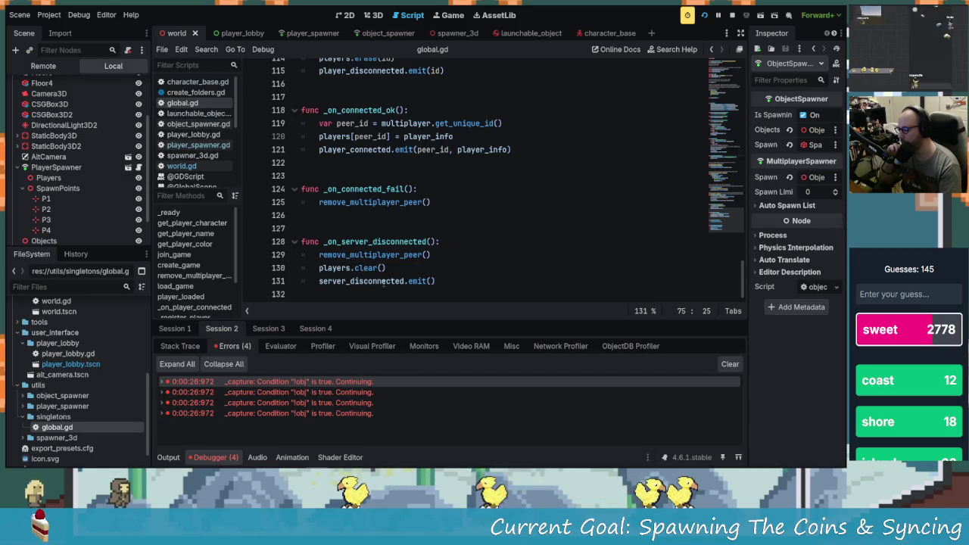
mouse_move(387, 281)
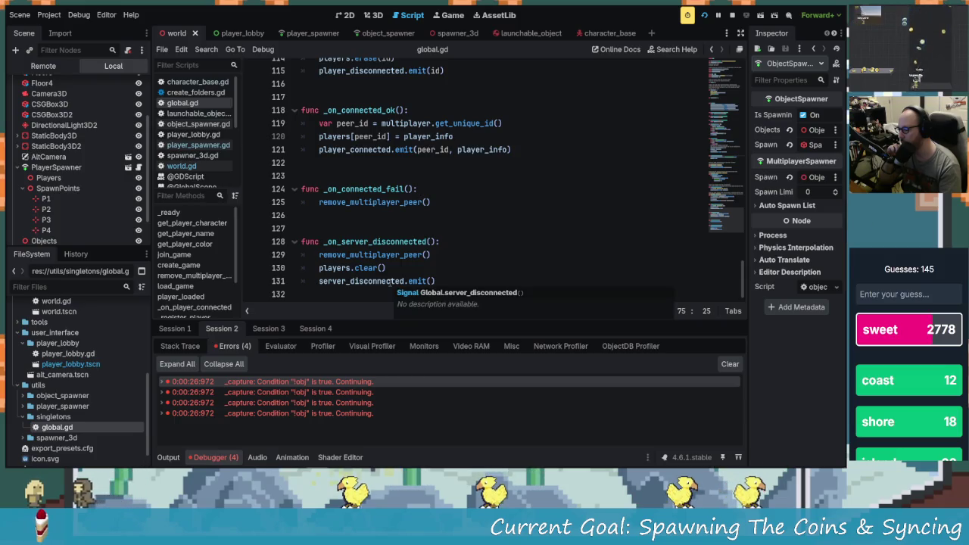
Jump from _ready's server_disconnected connection to _on_server_disconnected, then return to world.gd.
scroll(439, 214, "up", 4)
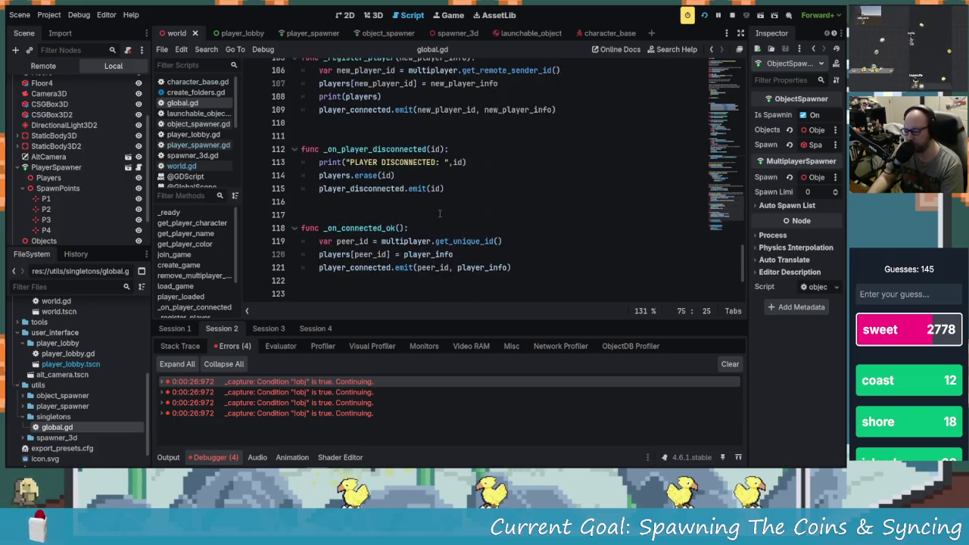
scroll(439, 214, "up", 12)
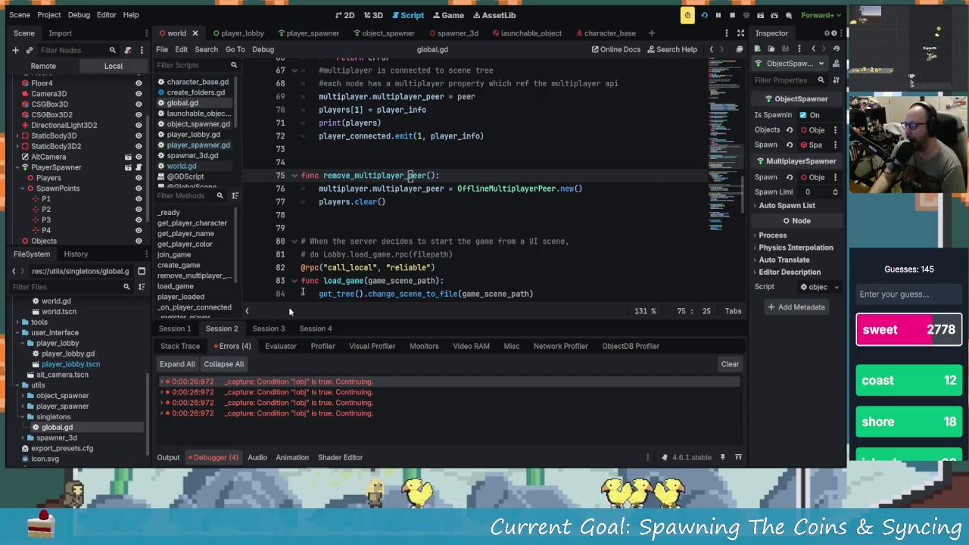
scroll(439, 182, "down", 1)
scroll(343, 201, "up", 11)
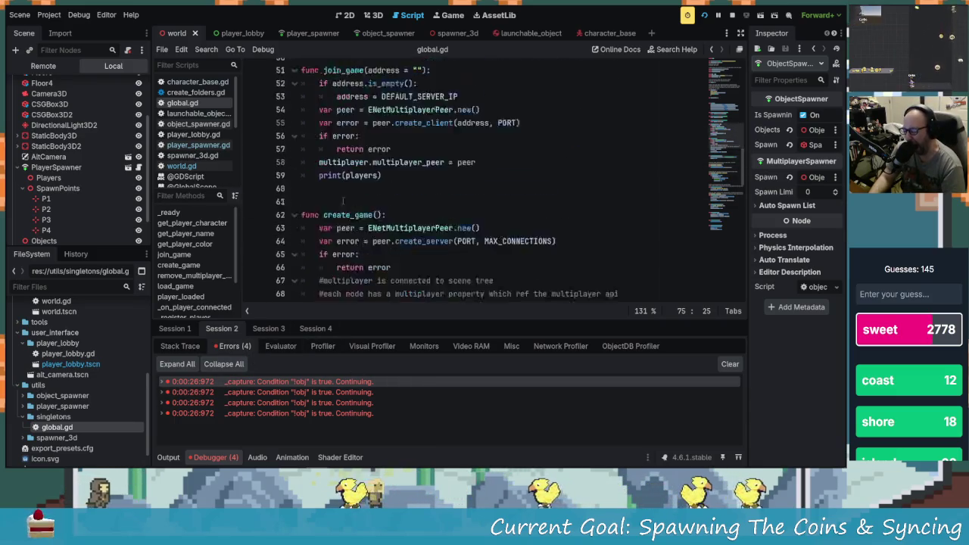
scroll(343, 201, "up", 12)
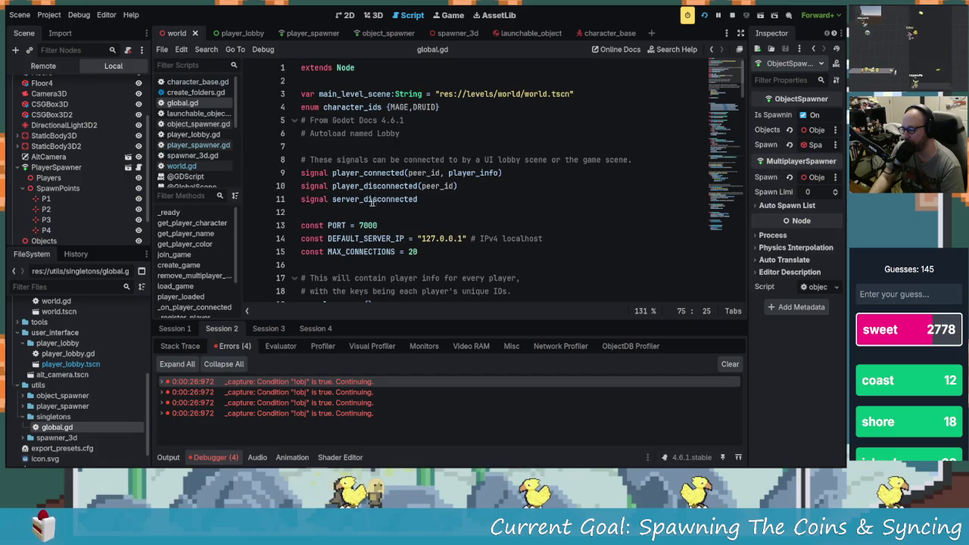
scroll(464, 286, "down", 1)
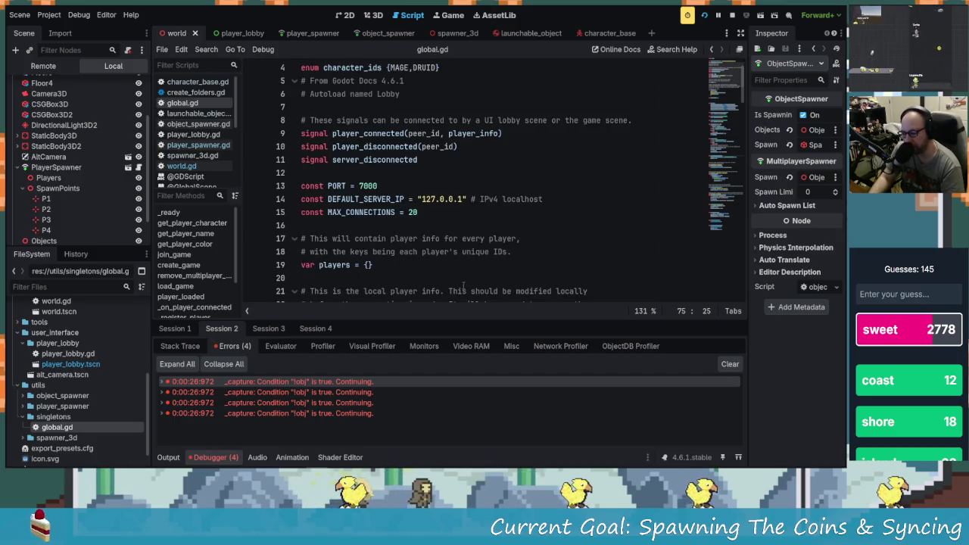
scroll(430, 265, "down", 8)
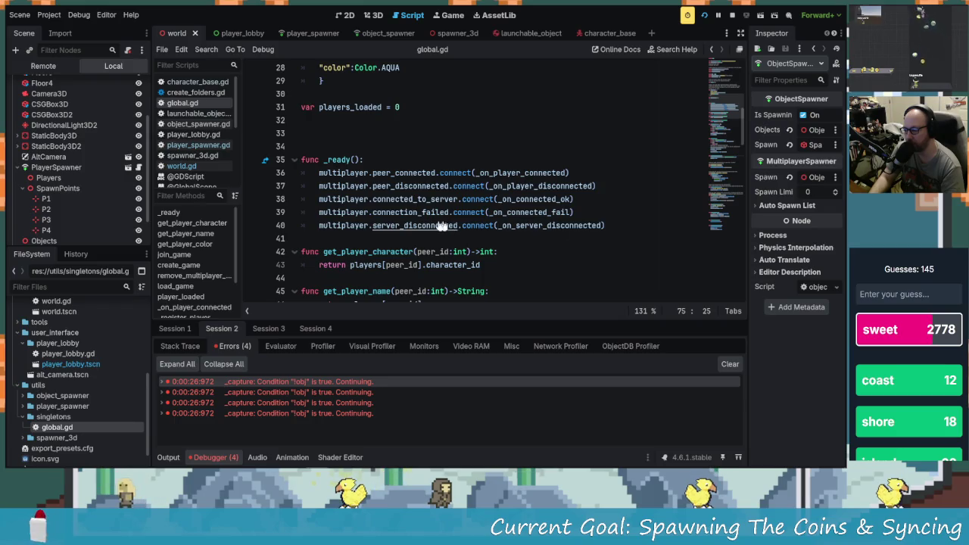
left_click(573, 231, "ctrl")
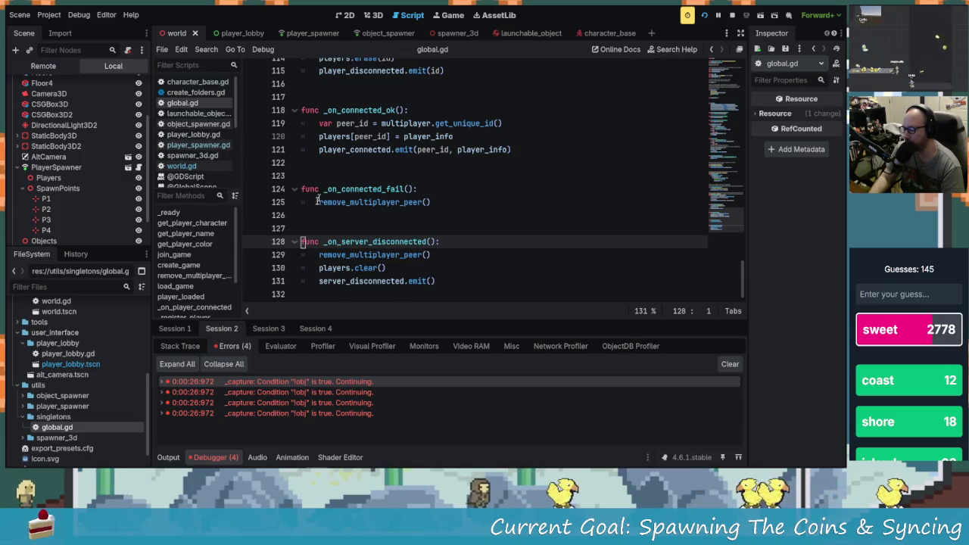
left_click(182, 166)
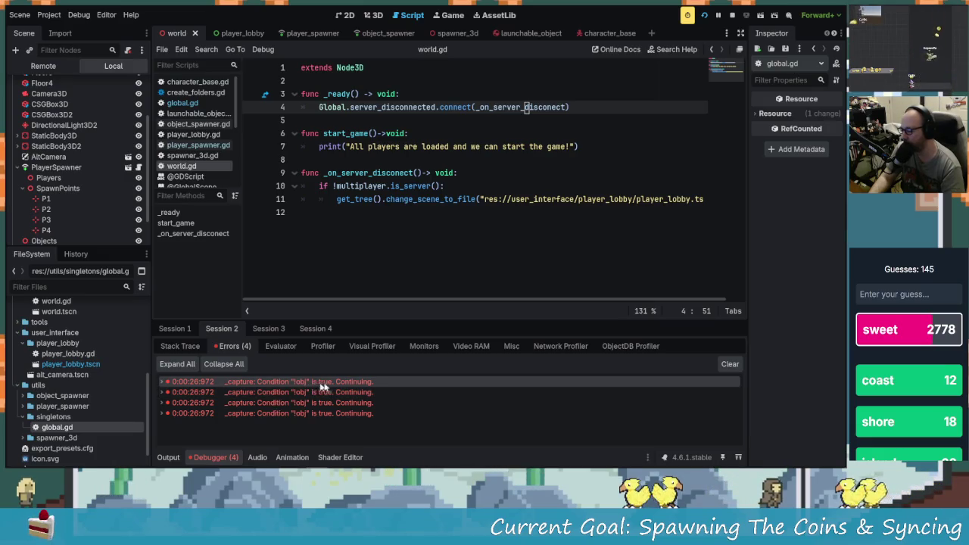
Expand the first debugger error to reveal its C++ source line and copy the error.
left_click(362, 384)
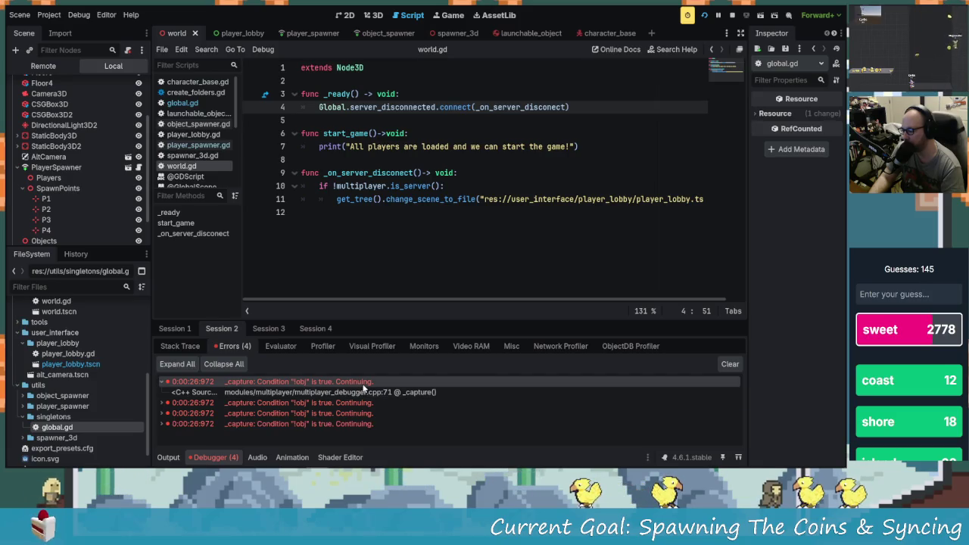
right_click(363, 386)
left_click(395, 394)
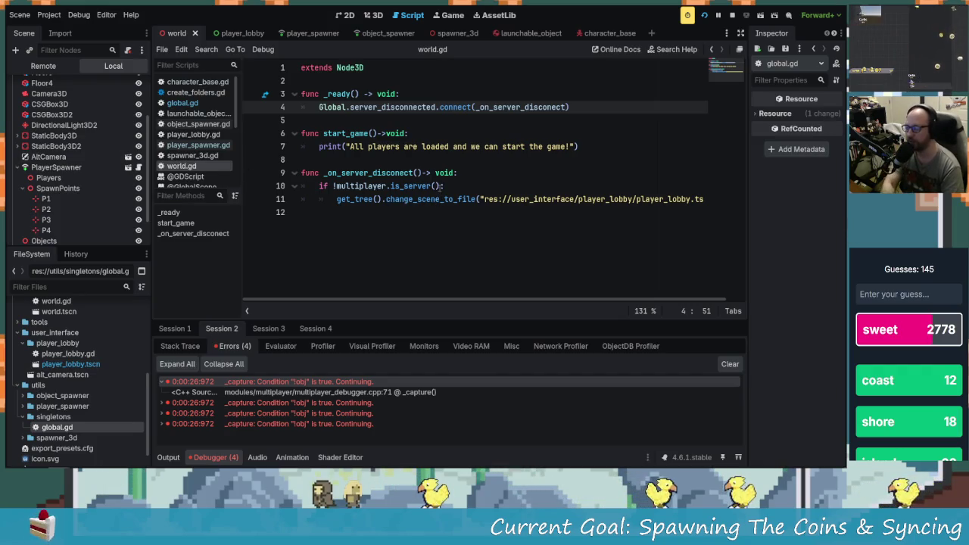
Place the caret before the player_lobby.tscn scene-change line in _on_server_disconect.
left_click(290, 197)
Delete the if !multiplayer.is_server() line, unindent the lobby scene change, save world.gd, and stop the game.
key("shift+Up")
key("Delete")
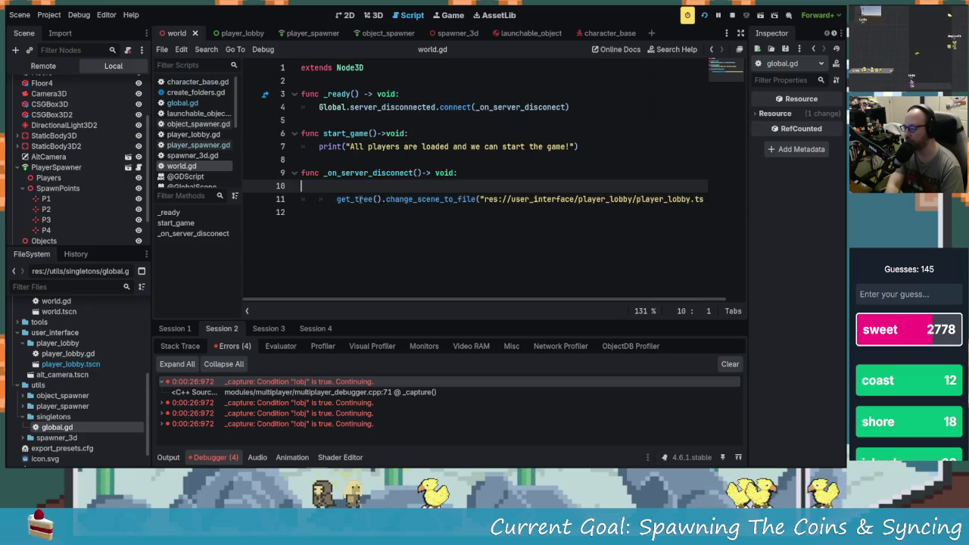
key("Left")
left_click(338, 185)
key("BackSpace")
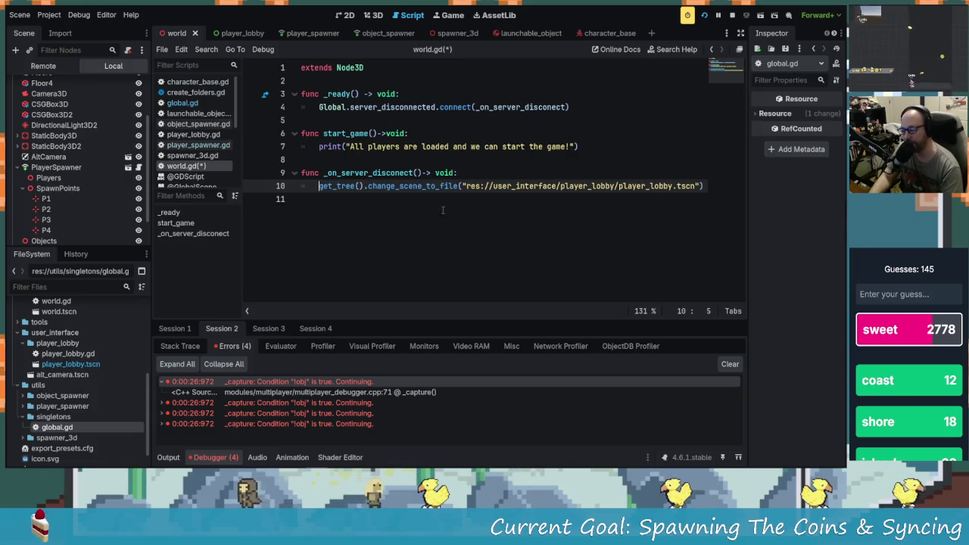
key("ctrl+s")
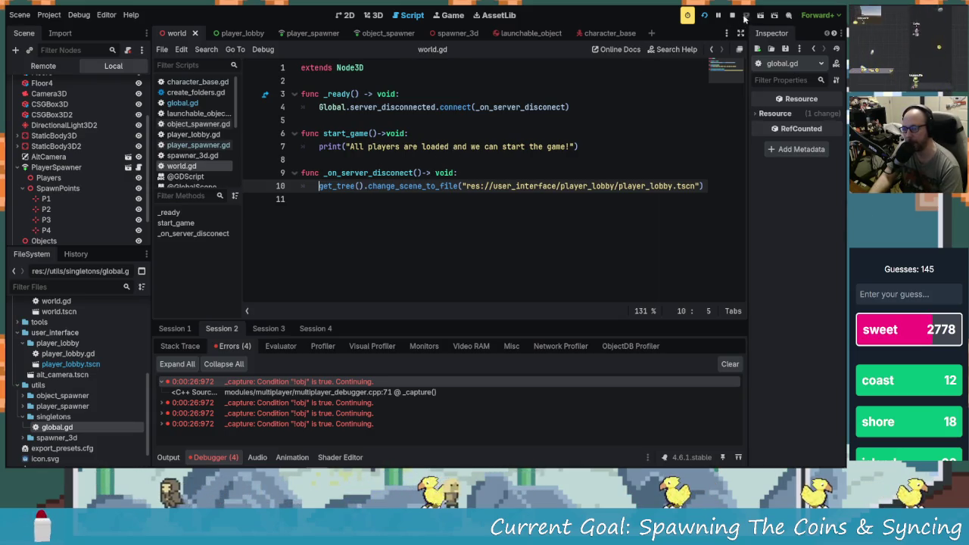
left_click(732, 15)
Launch the game and place the second debug instance beside the first.
left_click(705, 15)
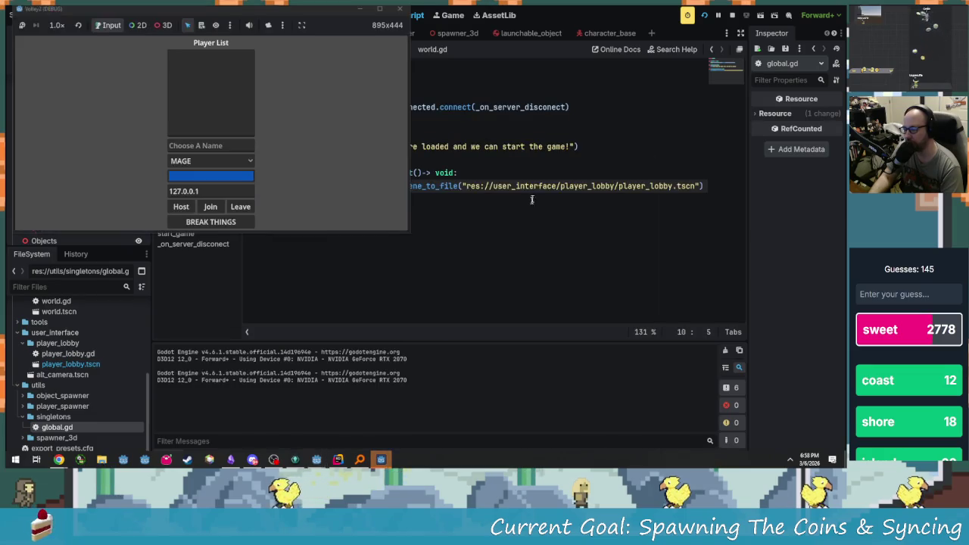
key("alt+Tab")
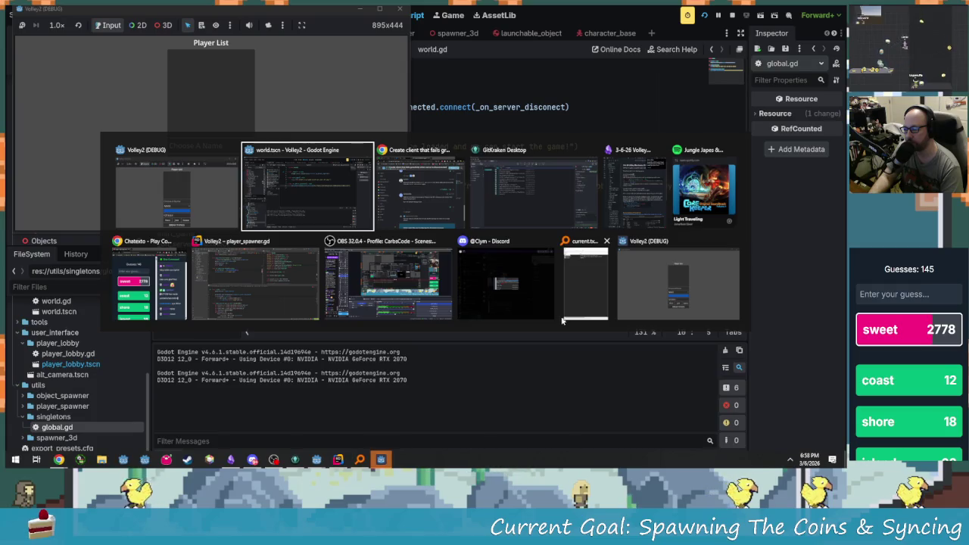
left_click(659, 286)
mouse_move(499, 84)
left_mouse_down()
mouse_move(684, 55)
mouse_move(730, 12)
left_mouse_up()
Enter player names, host and join, start the match, close the host, and check the debugger.
left_click(212, 146)
type("adsgasgdas")
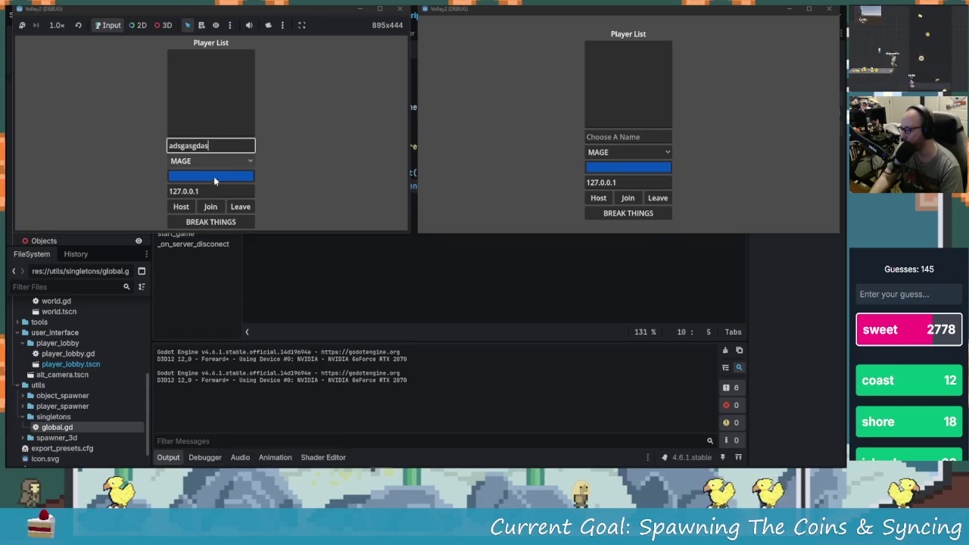
left_click(609, 137)
type("adsgda")
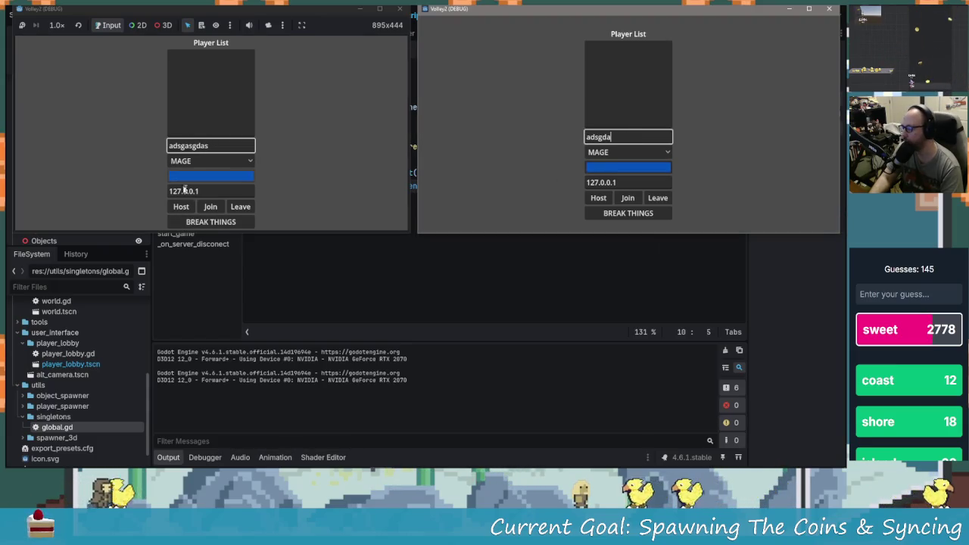
left_click(181, 207)
left_click(628, 198)
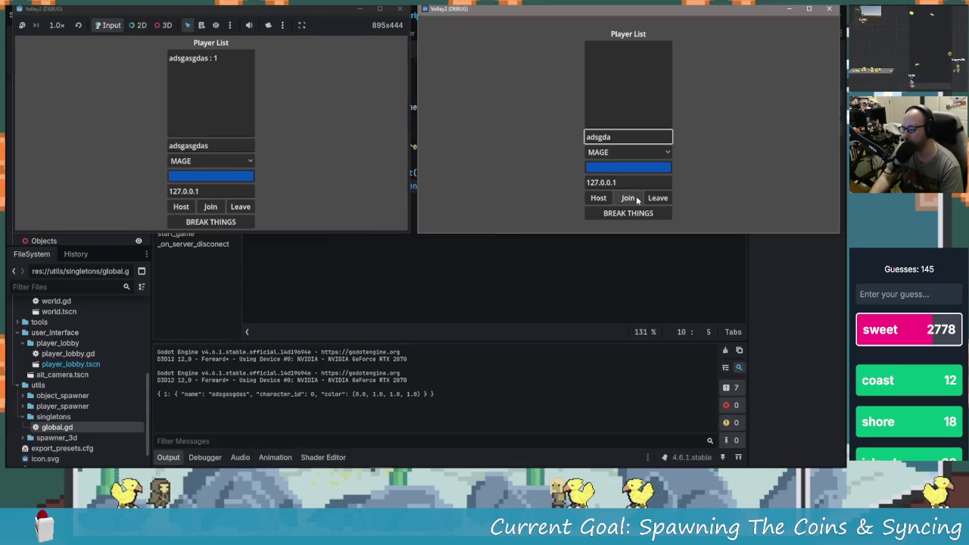
left_click(221, 224)
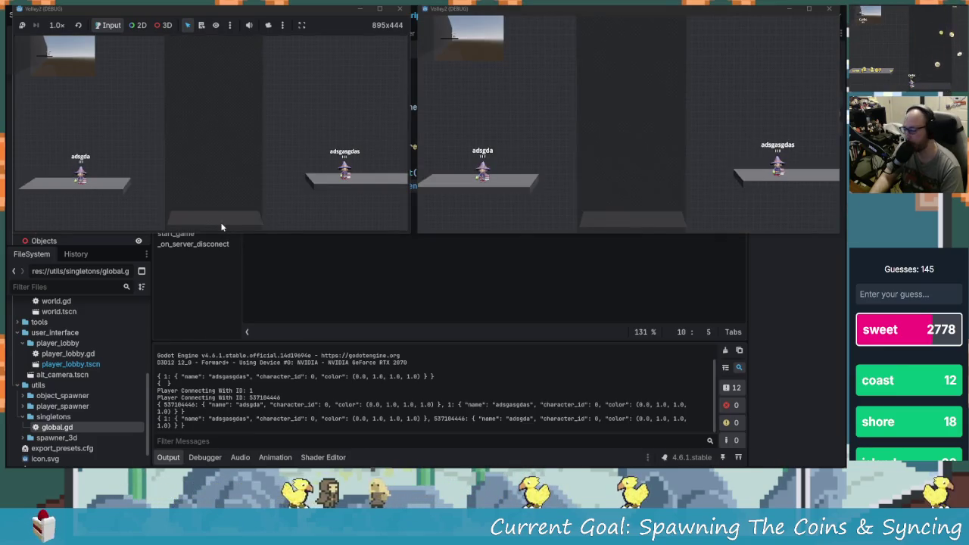
left_click(400, 9)
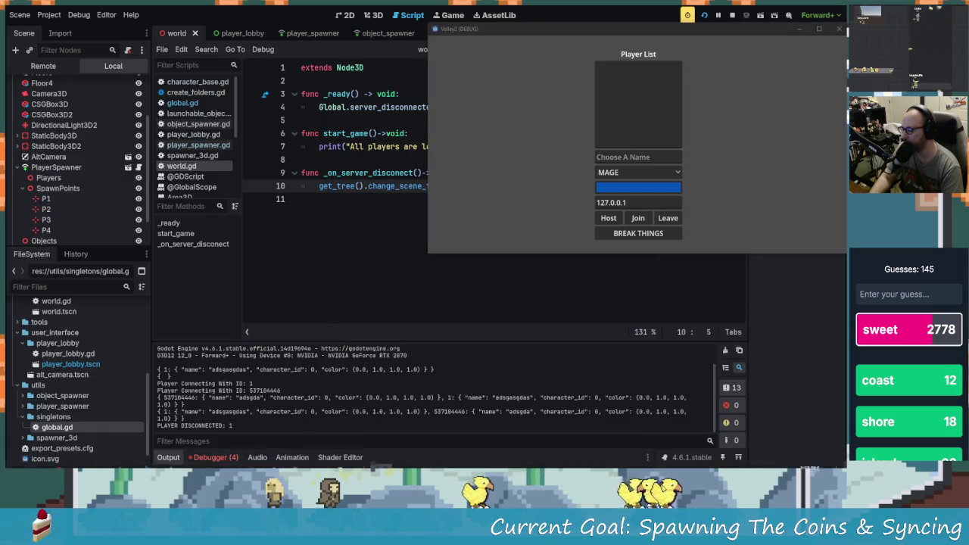
left_click(212, 457)
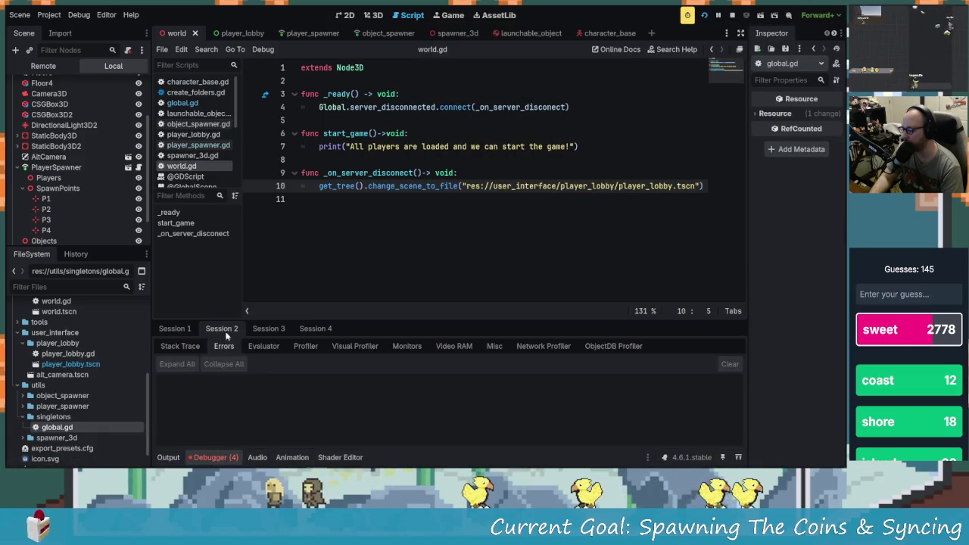
Show Session 1's four '!obj' capture errors, then add a new indented line at the top of _ready.
left_click(177, 329)
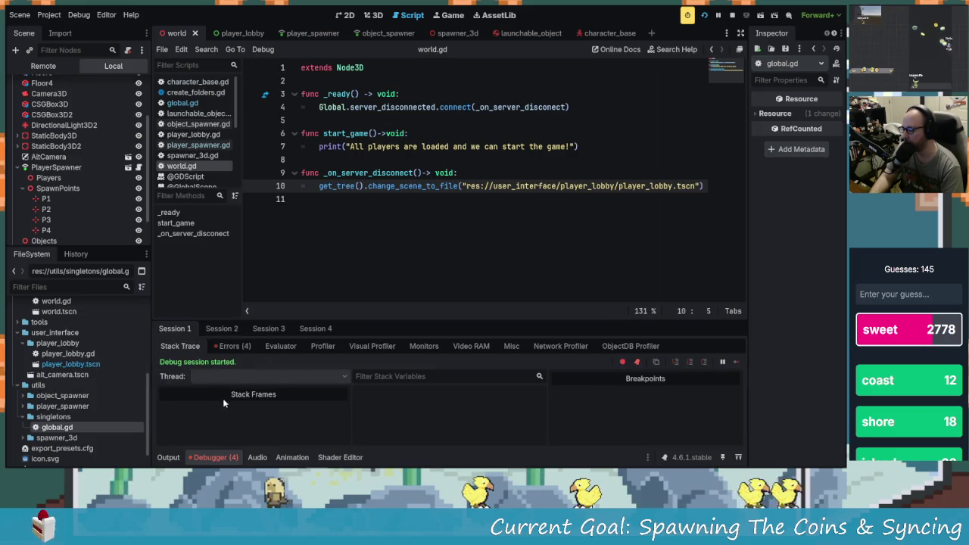
left_click(243, 346)
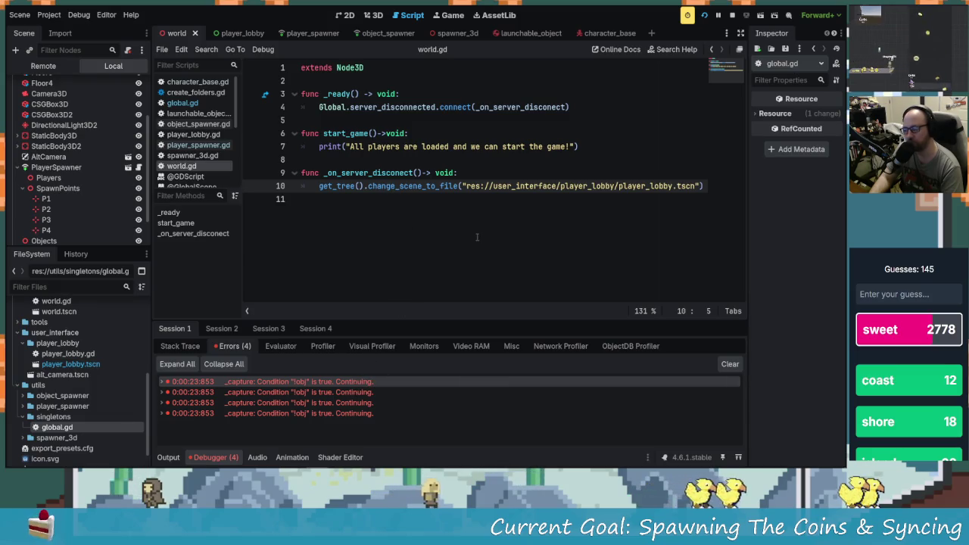
left_click(433, 97)
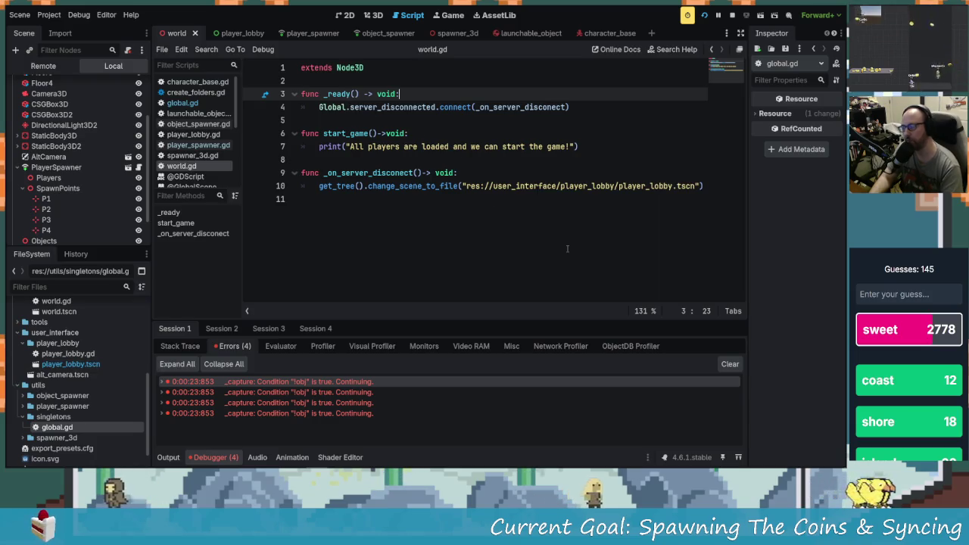
key("Return")
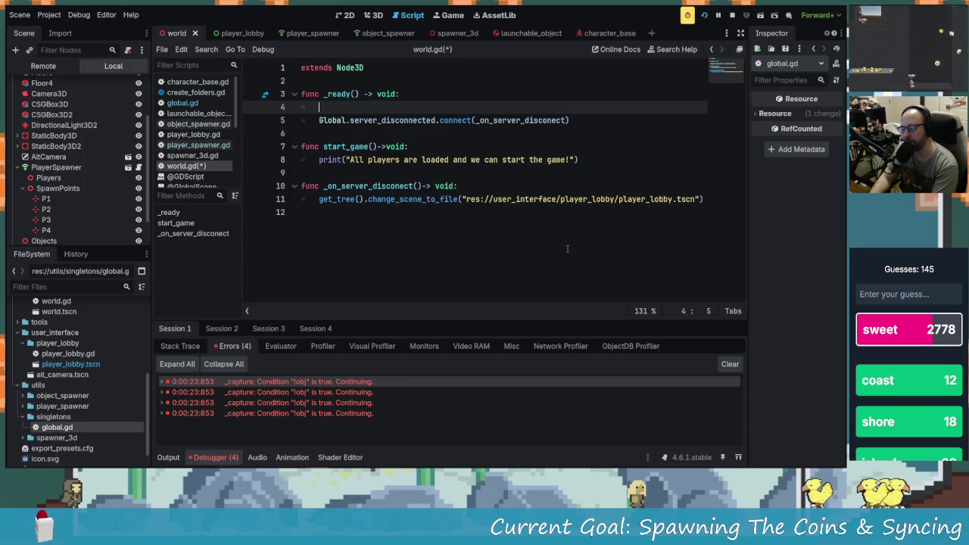
Wrap the Global.server_disconnected.connect line in an if !multiplayer.is_server() check and save world.gd.
type("if multiplayer.is")
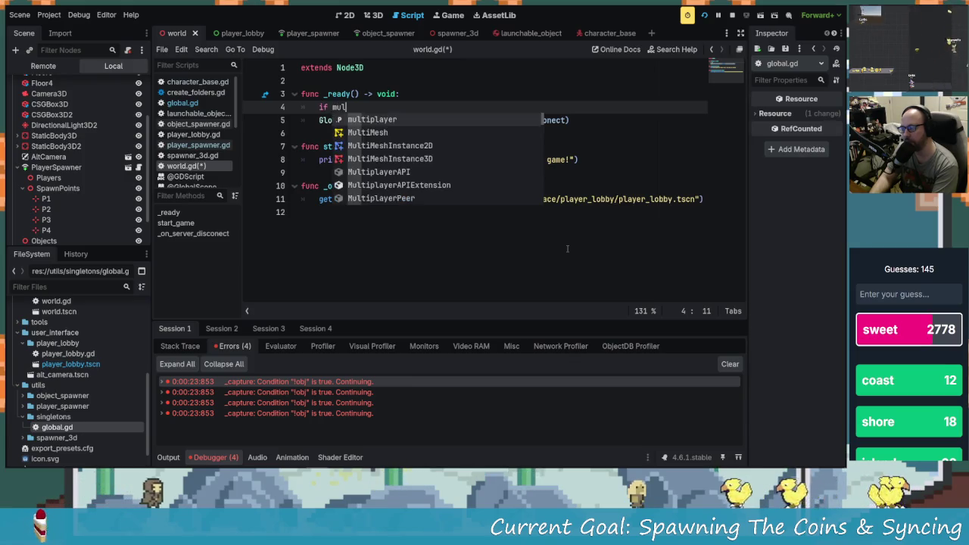
key("Return")
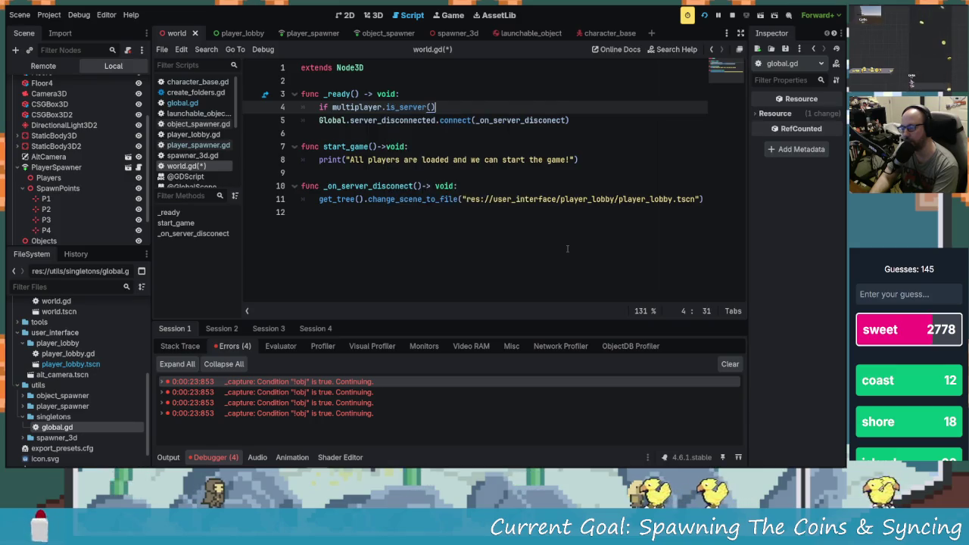
key("ctrl+Left")
key("ctrl+Left")
type("!")
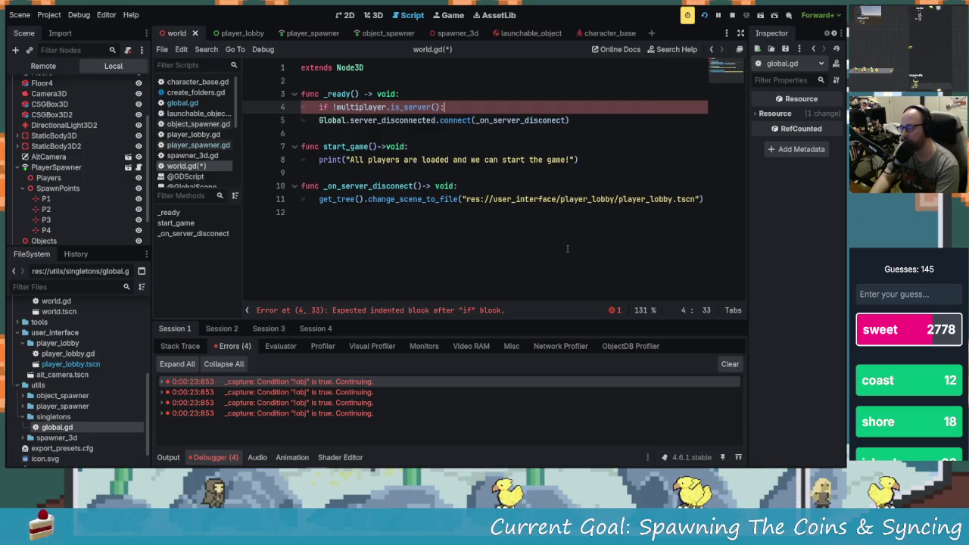
key("Return")
key("Down")
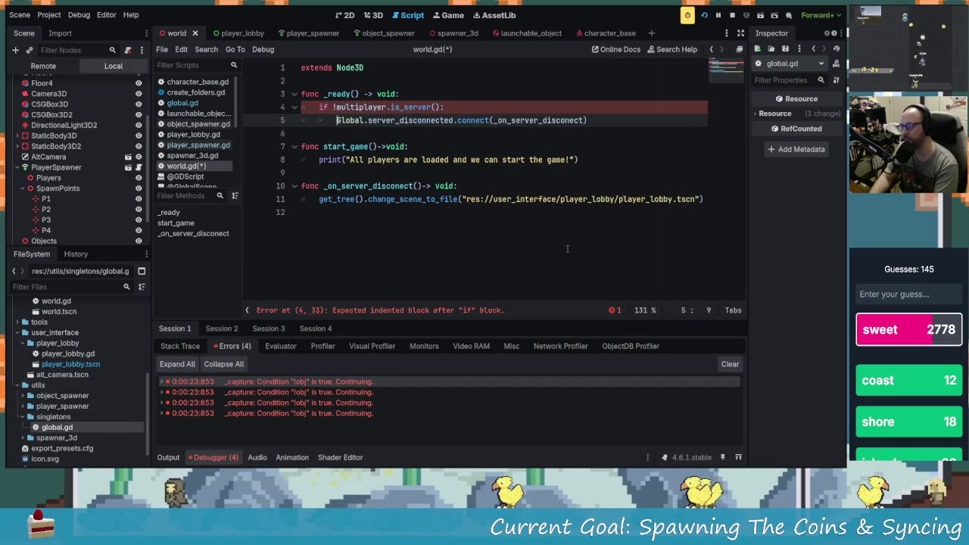
key("BackSpace")
left_click(623, 124)
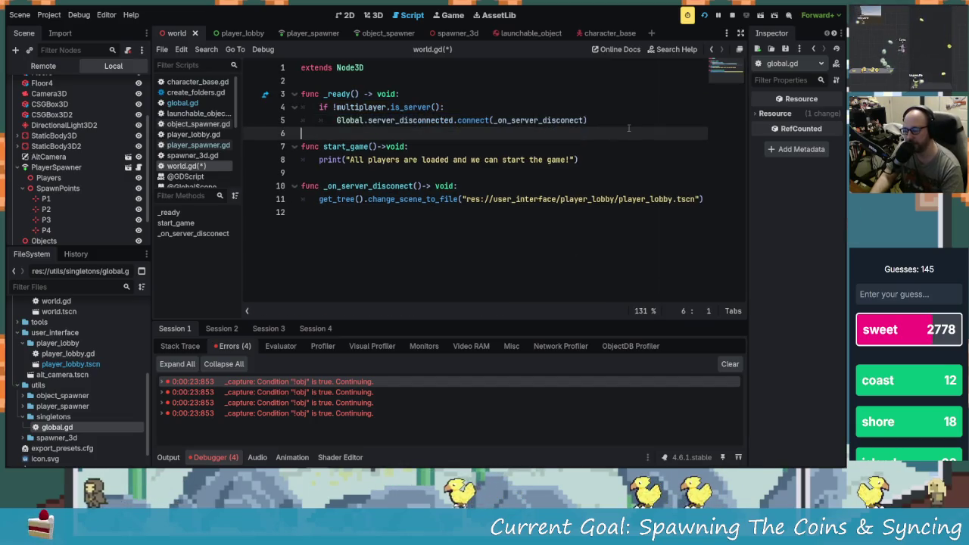
key("ctrl+s")
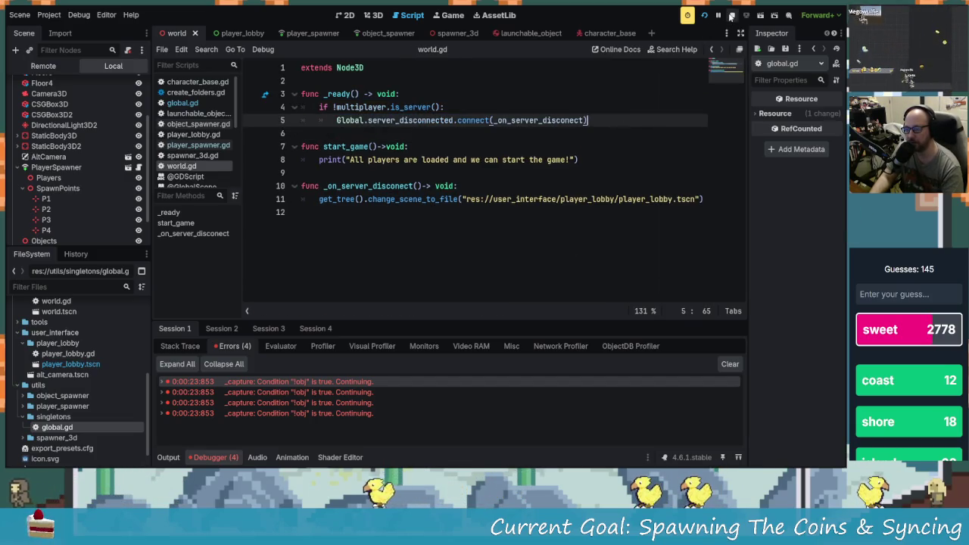
left_click(731, 17)
Relaunch two debug instances, tile them side by side, then close the second window.
left_click(703, 17)
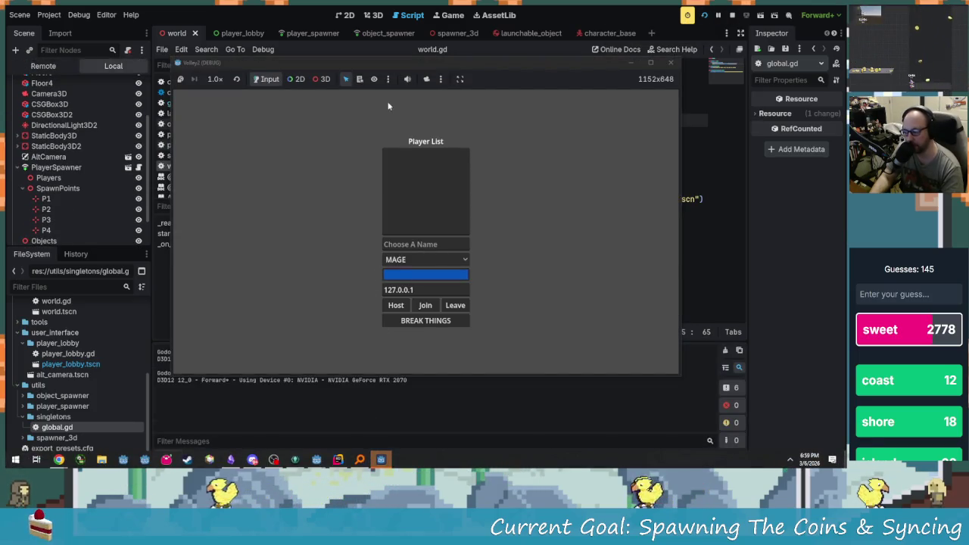
mouse_move(437, 62)
left_mouse_down()
mouse_move(265, 10)
mouse_move(272, 15)
left_mouse_up()
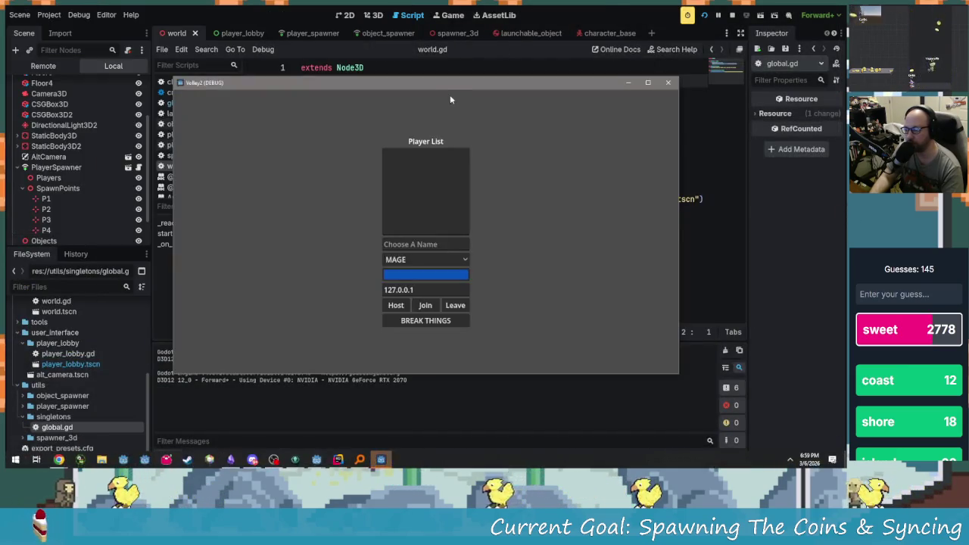
mouse_move(450, 94)
left_mouse_down()
mouse_move(556, 90)
mouse_move(625, 36)
left_mouse_up()
key("alt+Tab")
left_click(451, 165)
key("super+Right")
key("super+Up")
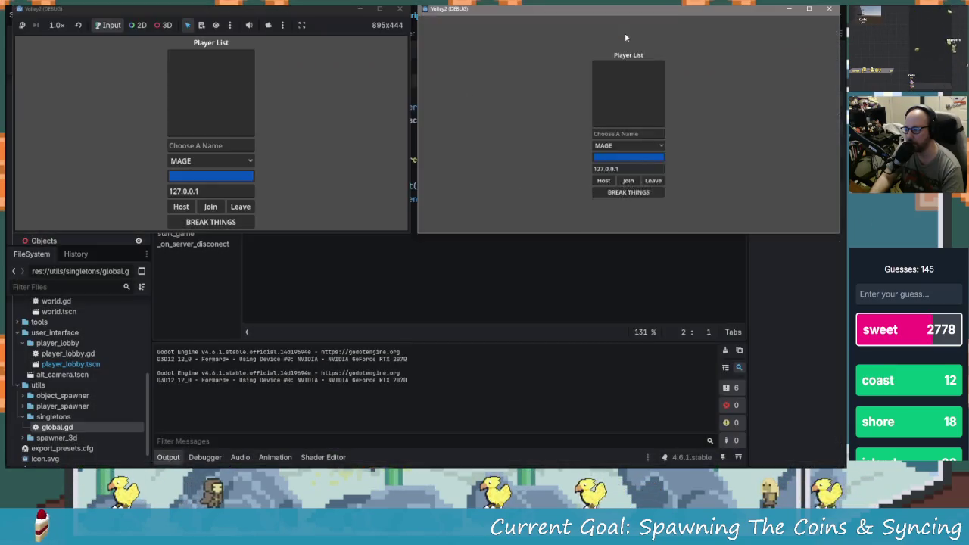
key("super+Down")
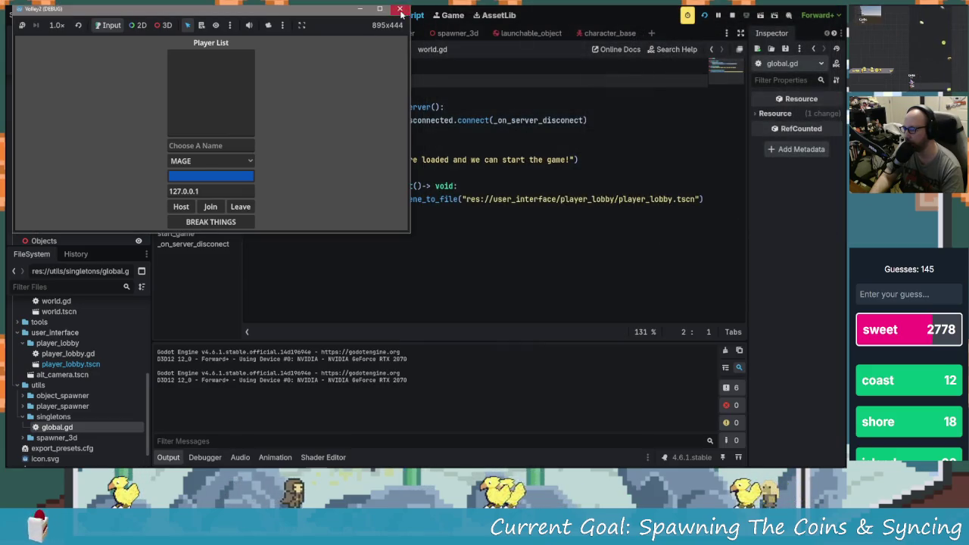
Close the leftover game window, confirm the run instances setting, and run the project.
left_click(400, 9)
left_click(79, 15)
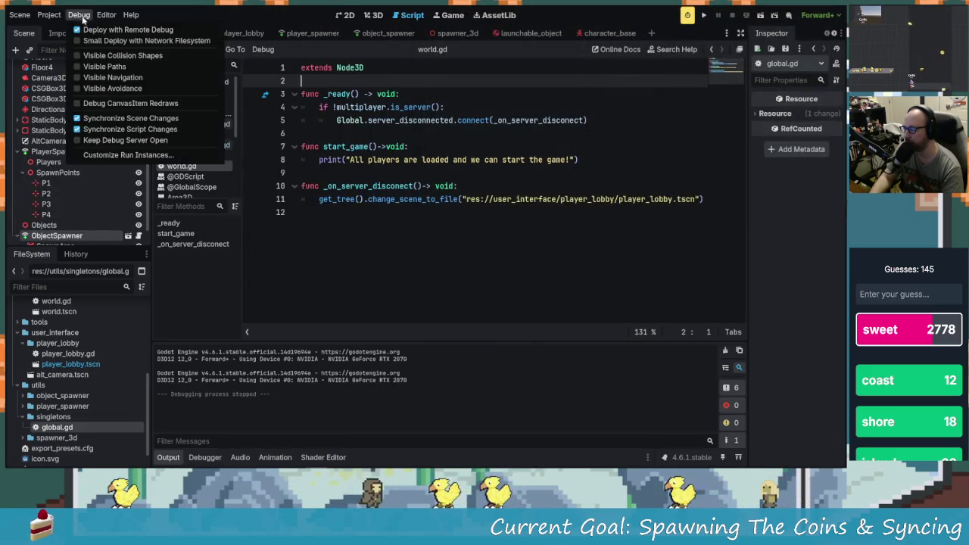
left_click(140, 156)
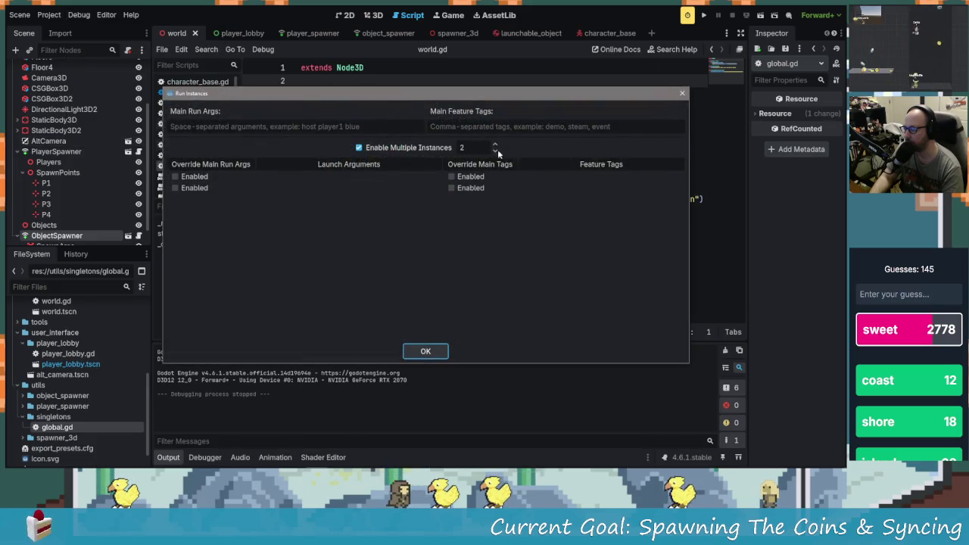
left_click(426, 353)
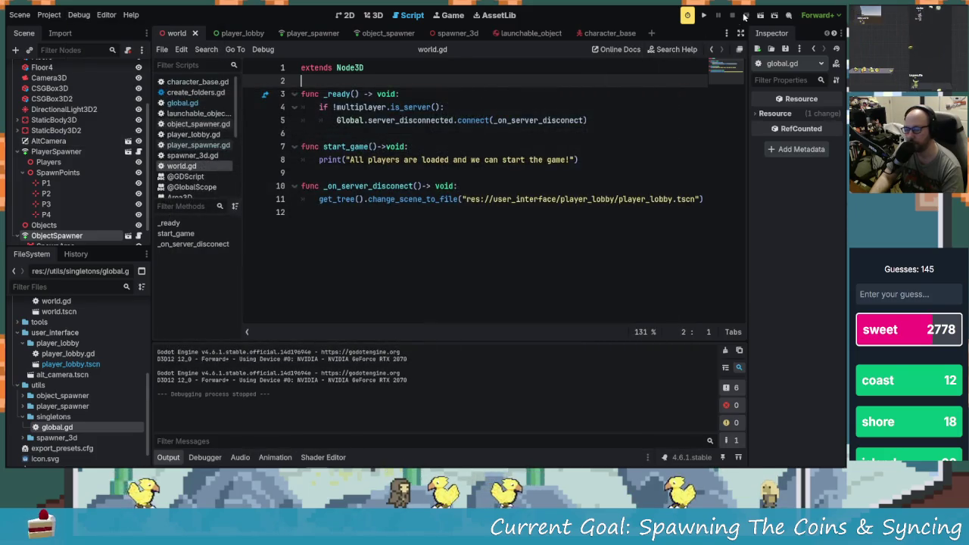
left_click(704, 15)
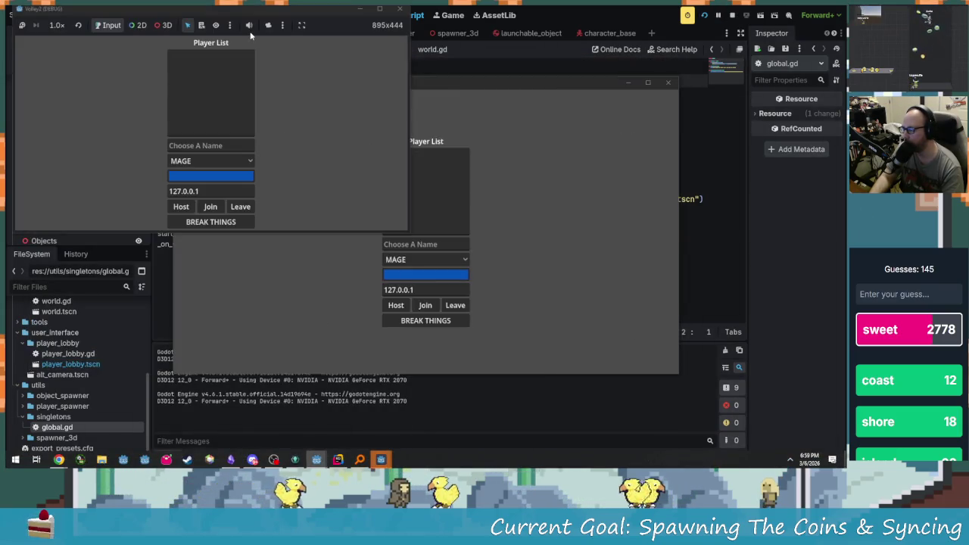
Tile the three debug game windows into the top-left, top-right and bottom-left quarters.
left_click_drag(286, 13, 282, 34)
left_click_drag(520, 86, 636, 45)
left_click(499, 307)
mouse_move(458, 87)
left_mouse_down()
mouse_move(223, 251)
mouse_move(273, 265)
left_mouse_up()
Enter player names H1, P1 and P2 in the three game instances.
left_click(201, 146)
type("H1")
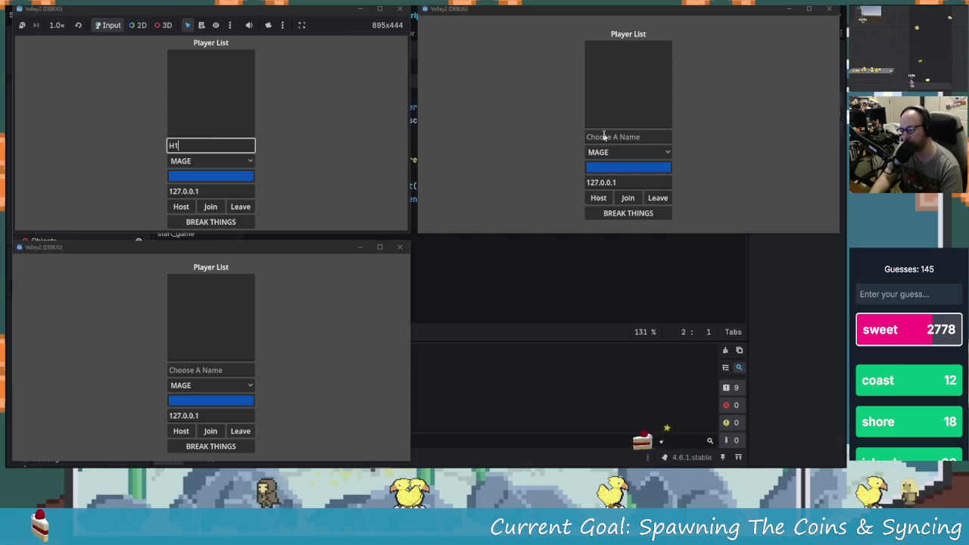
left_click(602, 133)
type("P1")
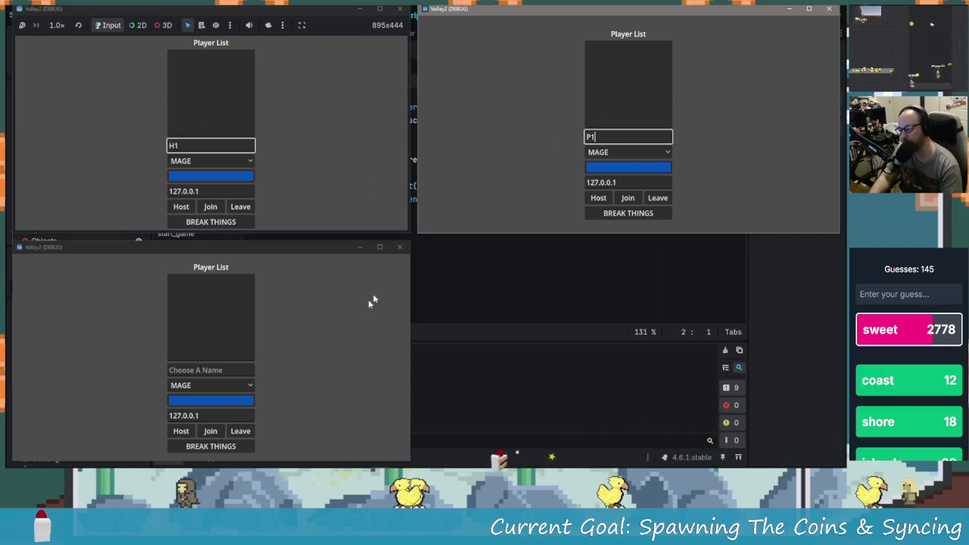
left_click(210, 369)
type("P2")
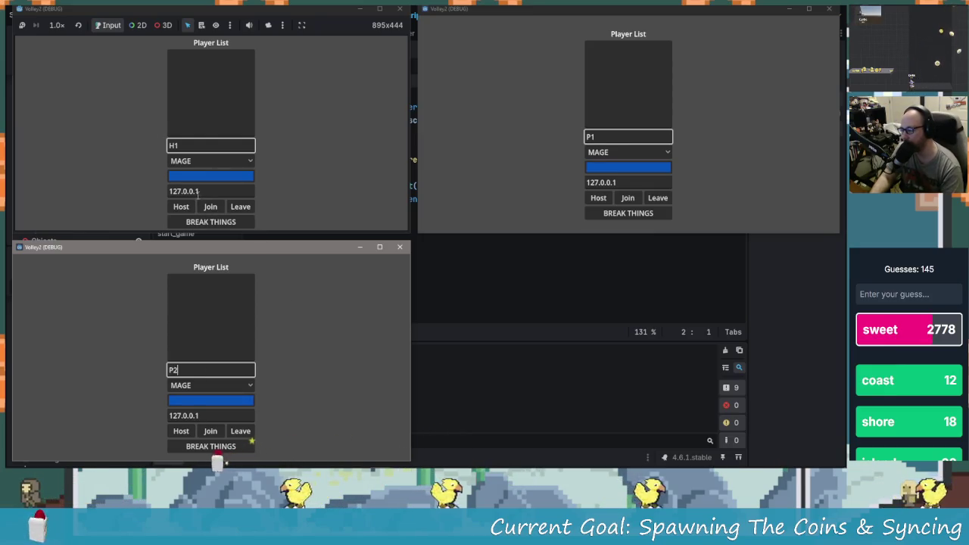
Host from the first window, join from the second, then close the host window.
left_click(180, 206)
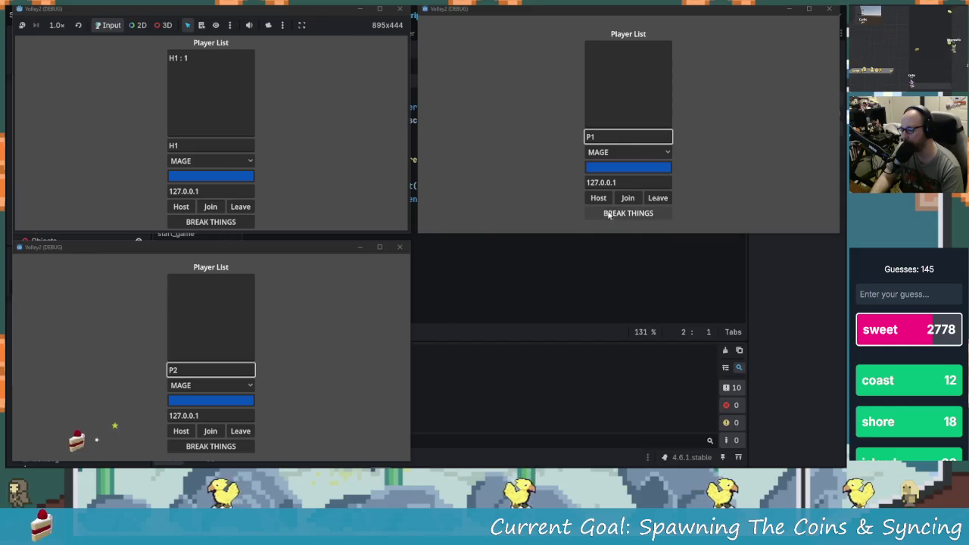
left_click(628, 197)
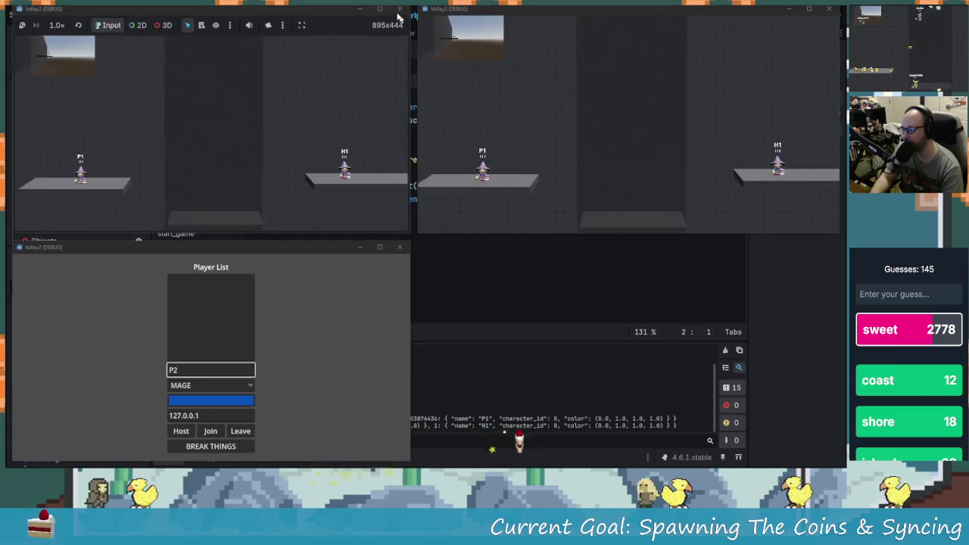
left_click(400, 9)
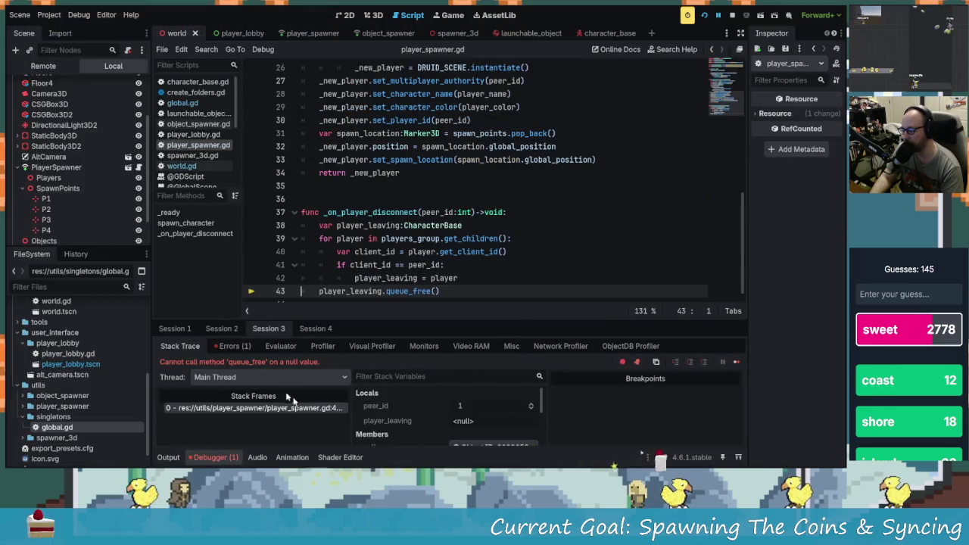
Return to the editor and view the queue_free null-value error in the debugger's Errors list.
key("alt+Tab")
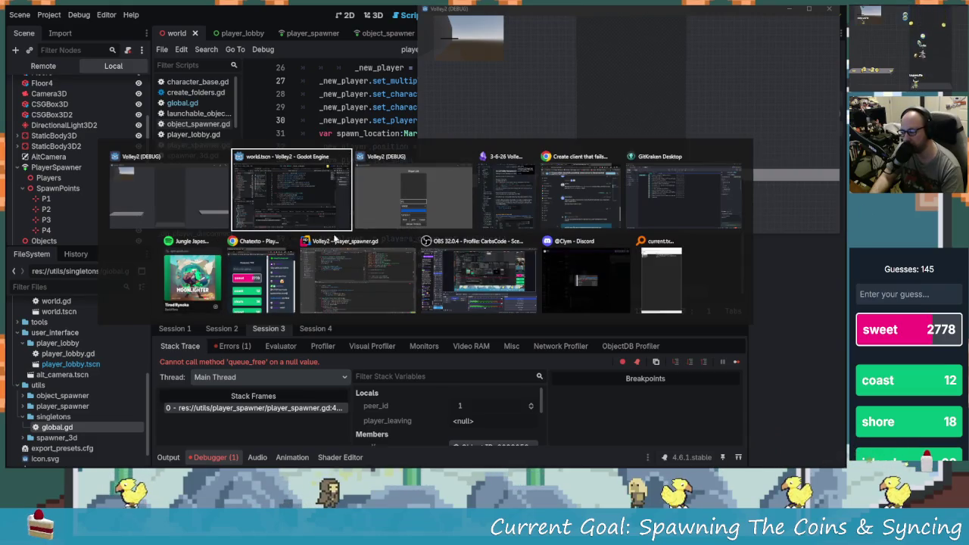
left_click(377, 186)
key("alt+Tab")
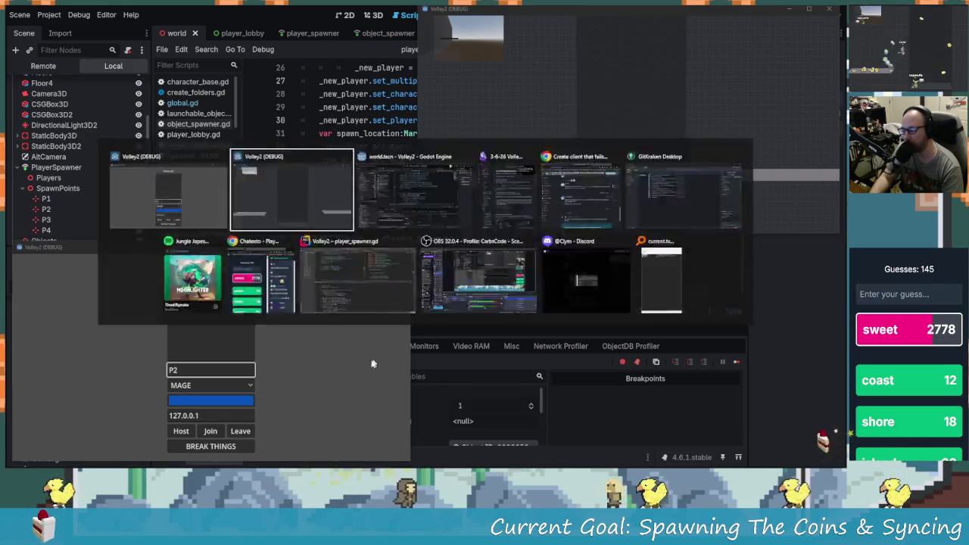
key("alt+Tab")
left_click(407, 214)
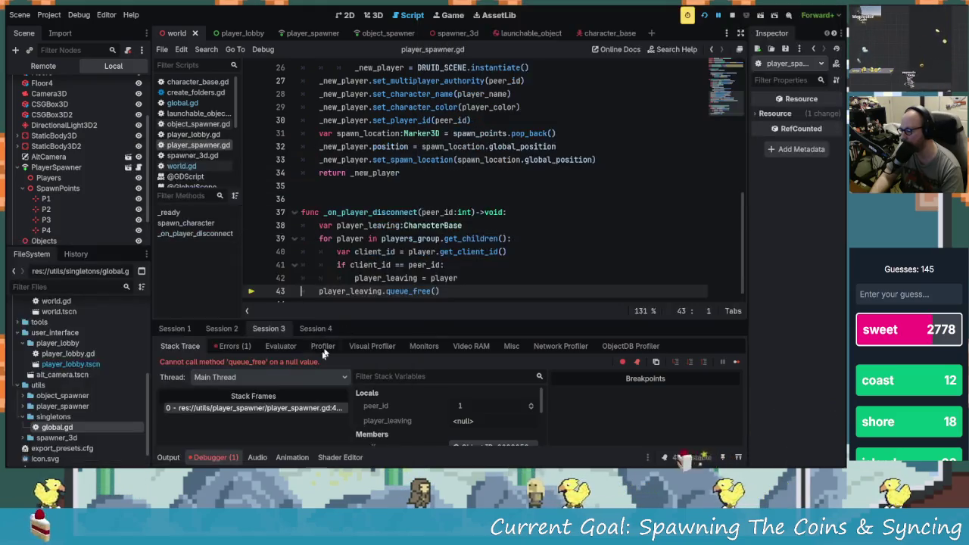
left_click(240, 345)
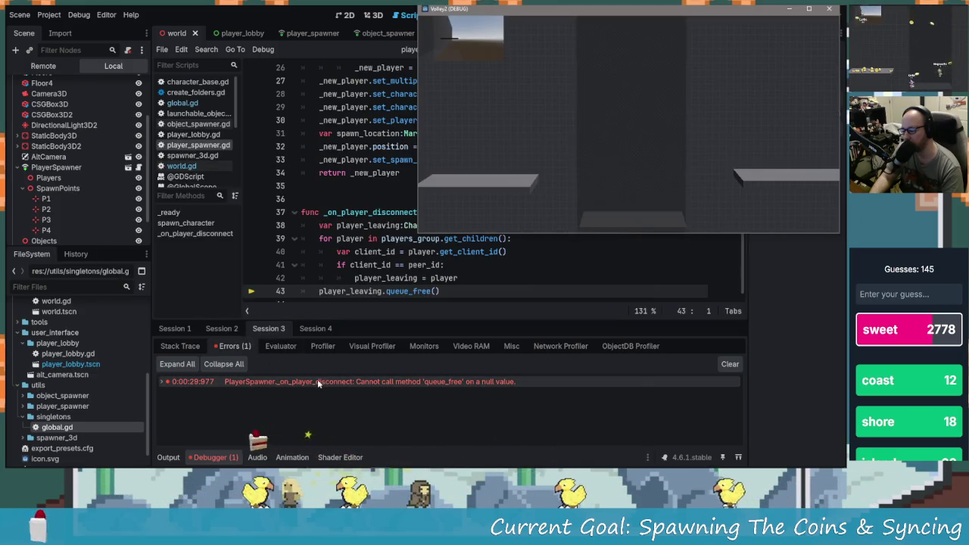
mouse_move(317, 382)
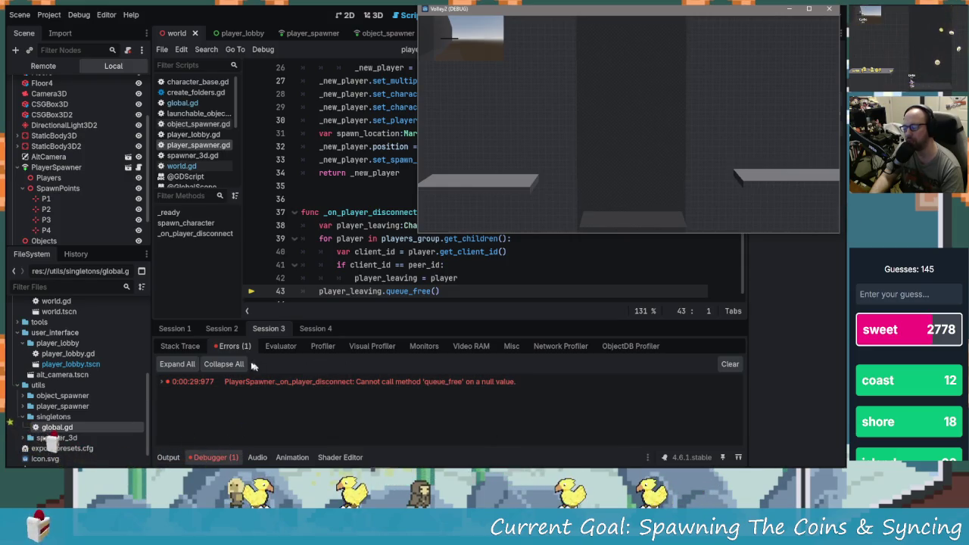
End the halted session and relaunch the game in debug mode with F5.
left_click(234, 333)
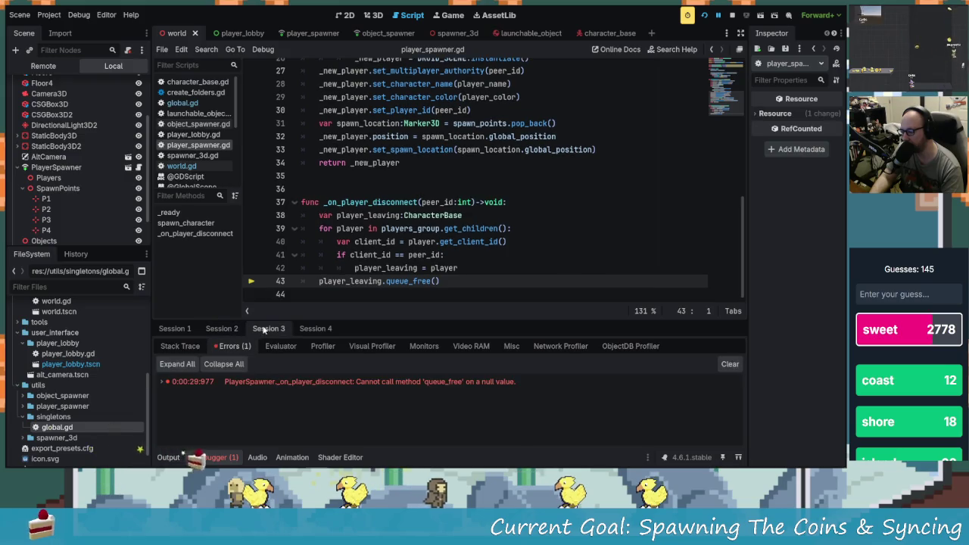
left_click(731, 15)
key("F5")
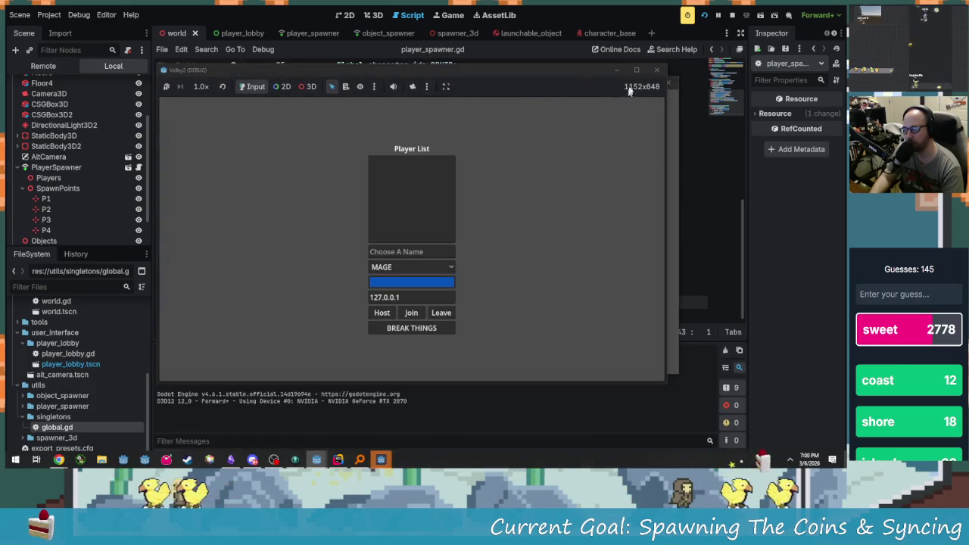
Arrange the three debug game windows in the top-left, upper-right and lower-left of the screen.
left_click(534, 81)
left_click(431, 87)
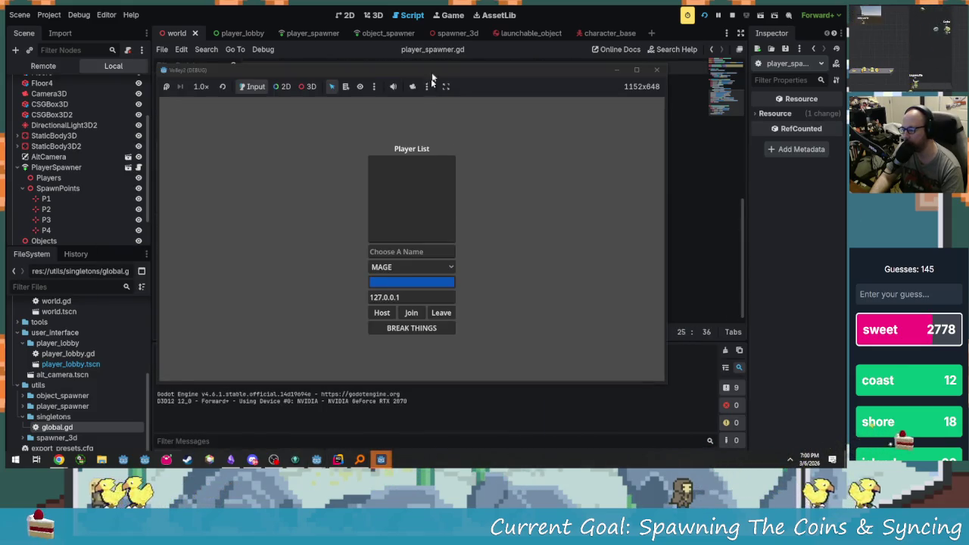
mouse_move(443, 69)
left_mouse_down()
mouse_move(456, 152)
mouse_move(294, 38)
mouse_move(427, 156)
left_mouse_up()
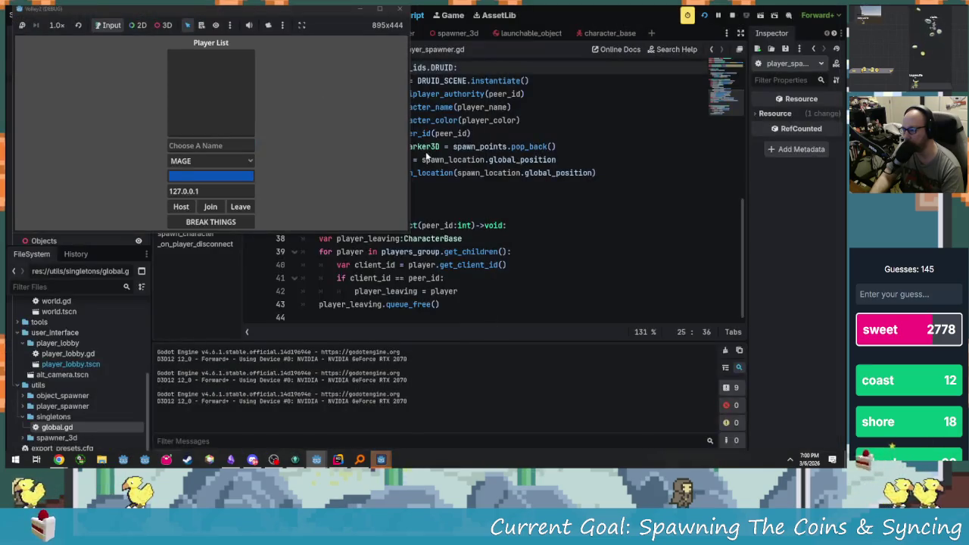
left_click(399, 263)
key("alt+Tab")
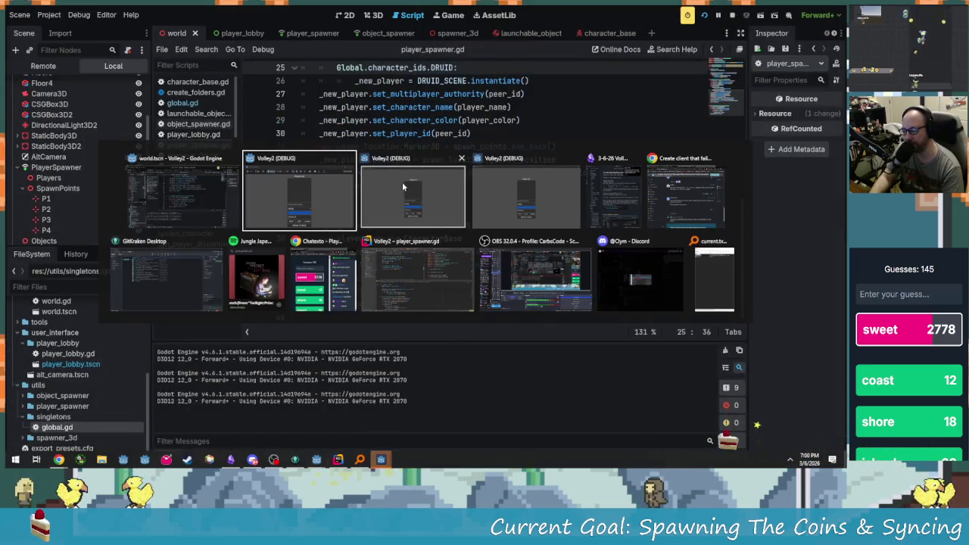
key("alt+Tab")
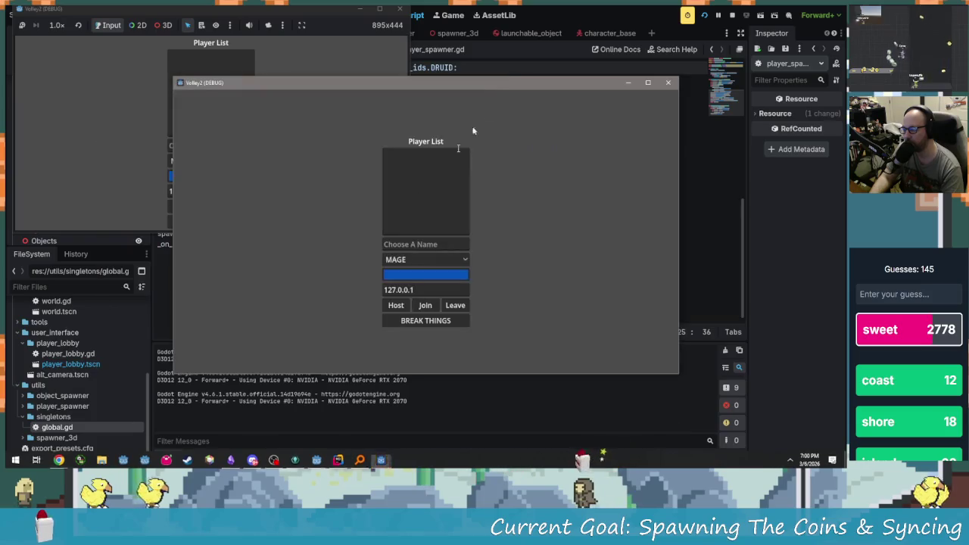
mouse_move(492, 85)
left_mouse_down()
mouse_move(681, 40)
mouse_move(682, 6)
left_mouse_up()
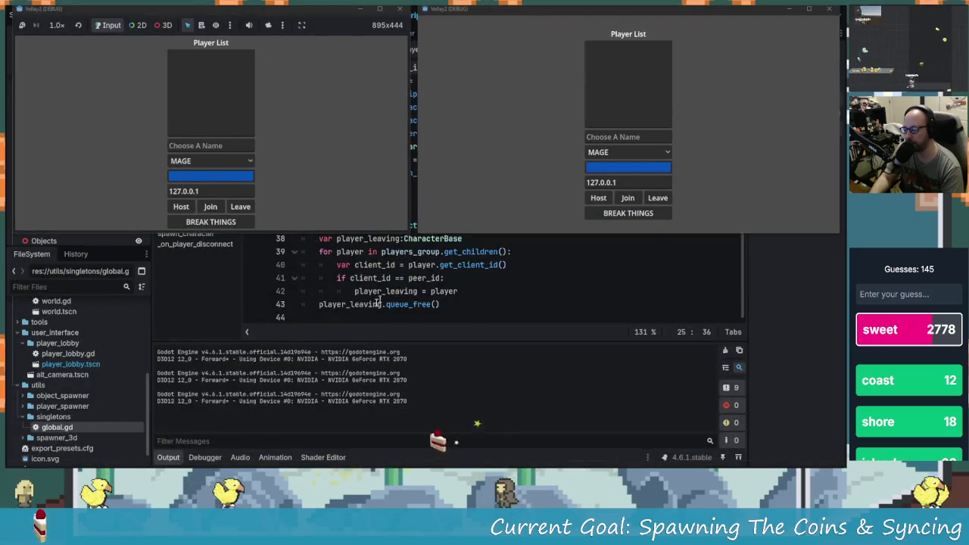
key("alt+Tab")
left_click(519, 204)
mouse_move(384, 83)
left_mouse_down()
mouse_move(210, 243)
mouse_move(199, 277)
mouse_move(204, 249)
left_mouse_up()
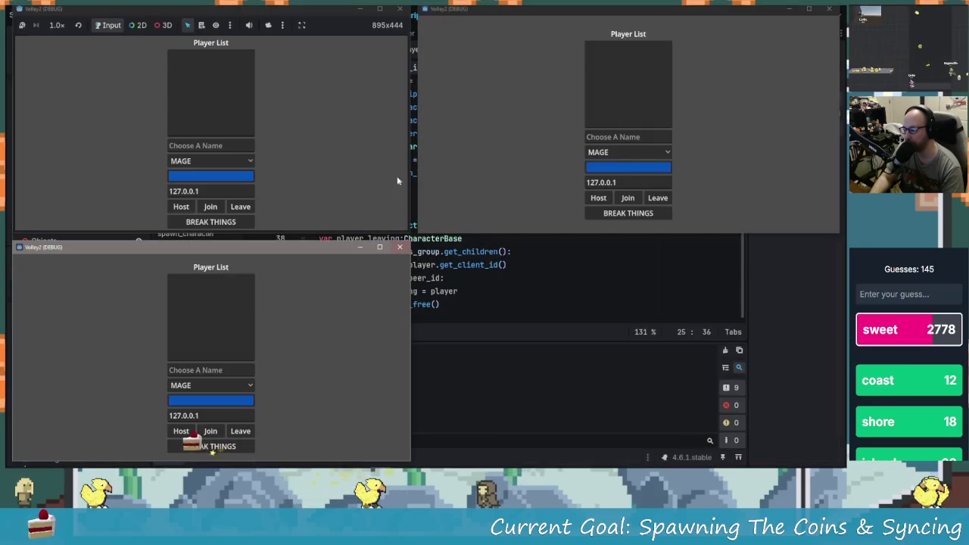
Enter player names, host from the first window, join from the second, and start the match.
left_click(217, 145)
type("agd")
left_click(605, 136)
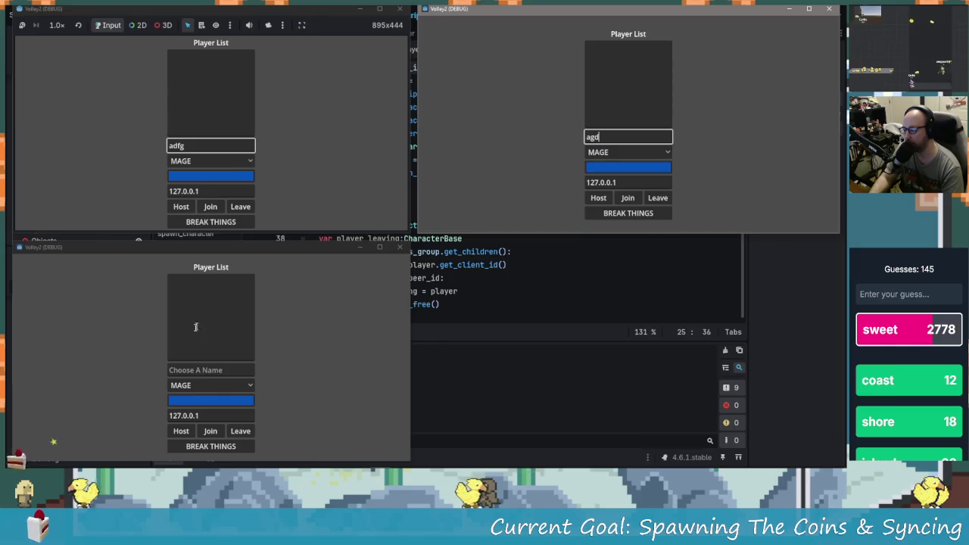
left_click(222, 369)
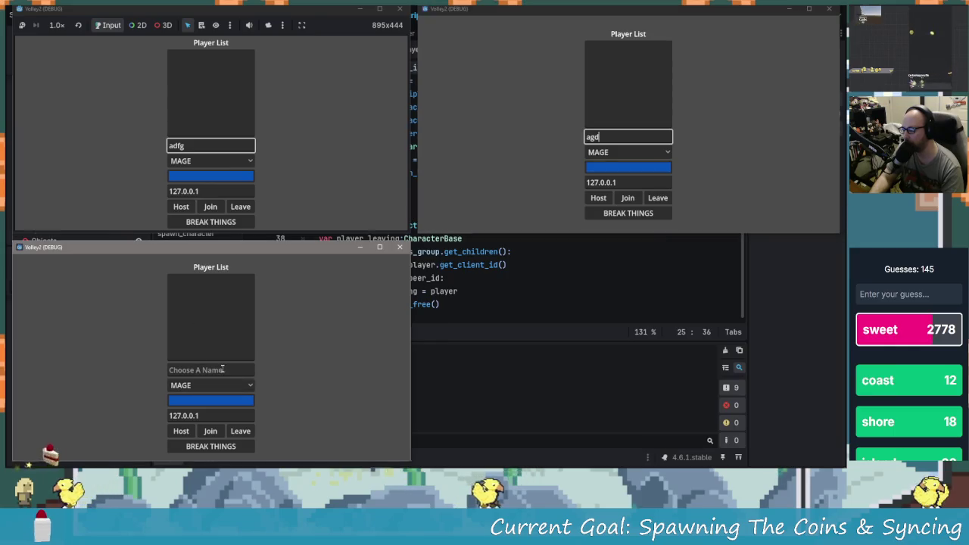
left_click(182, 209)
left_click(628, 198)
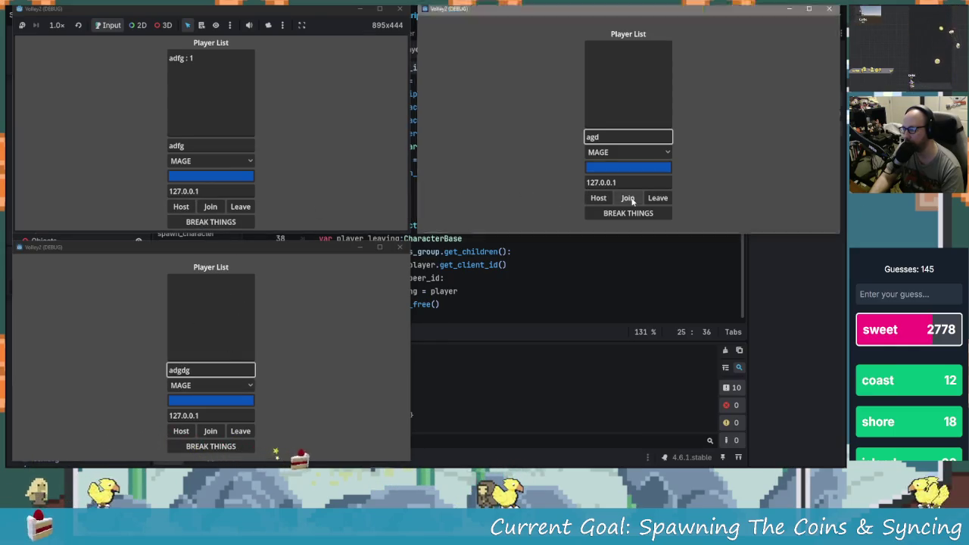
left_click(233, 226)
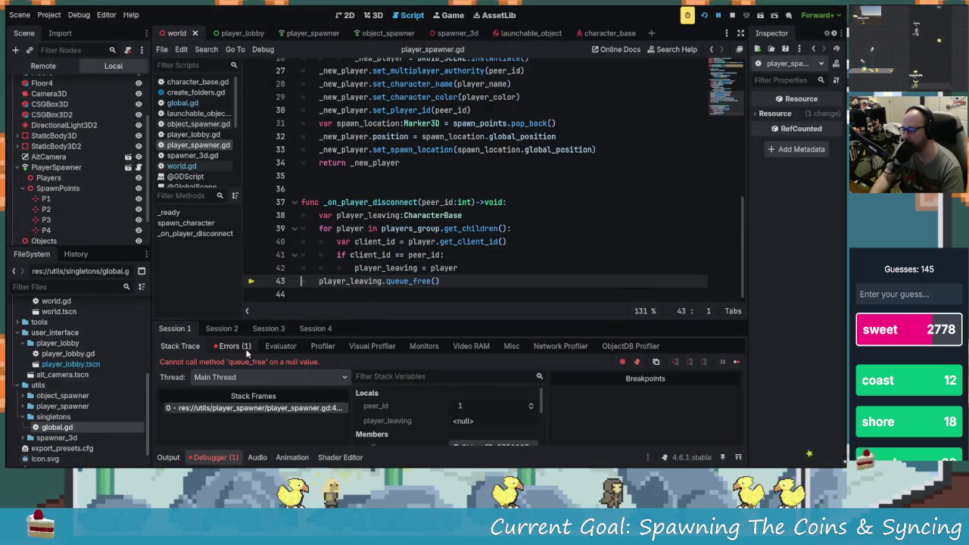
Check the Errors tab and player_leaving's null value in _on_player_disconnect, then stop the game.
left_click(236, 346)
mouse_move(402, 385)
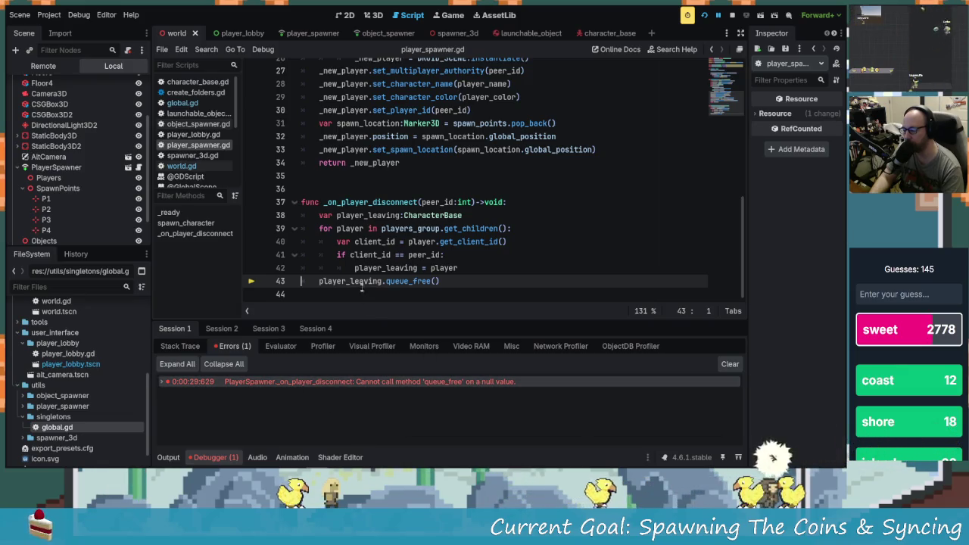
mouse_move(362, 284)
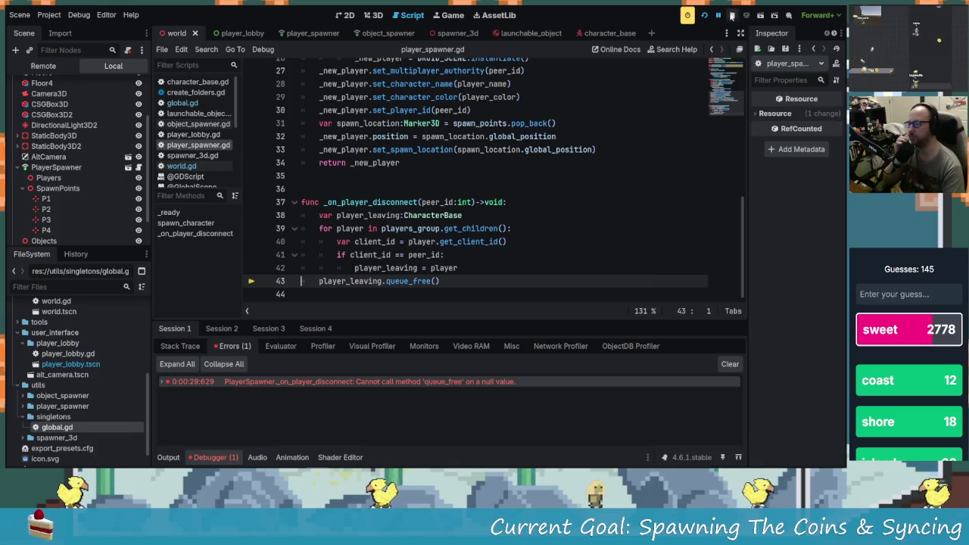
left_click(732, 15)
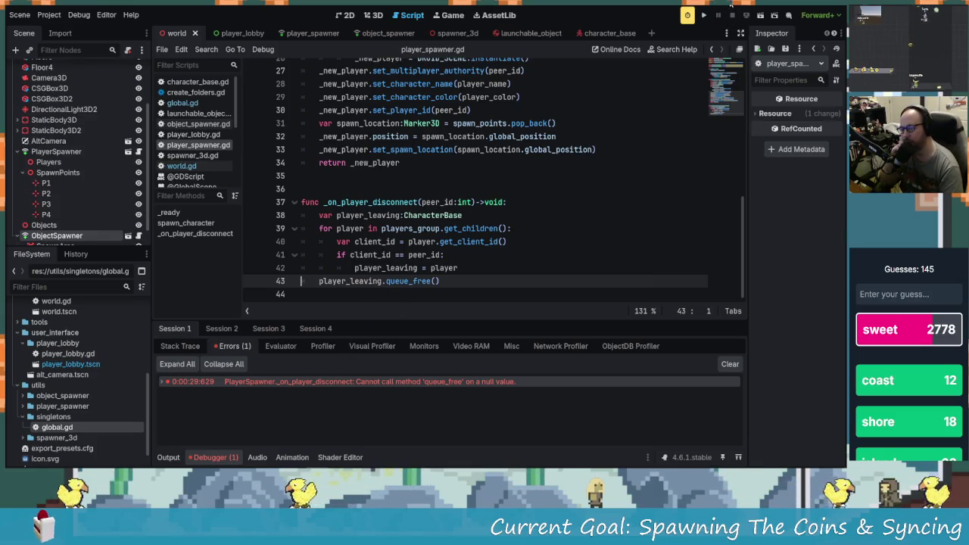
Glance at editor settings, accept the run instances configuration, and launch the game in debug mode.
left_click(106, 14)
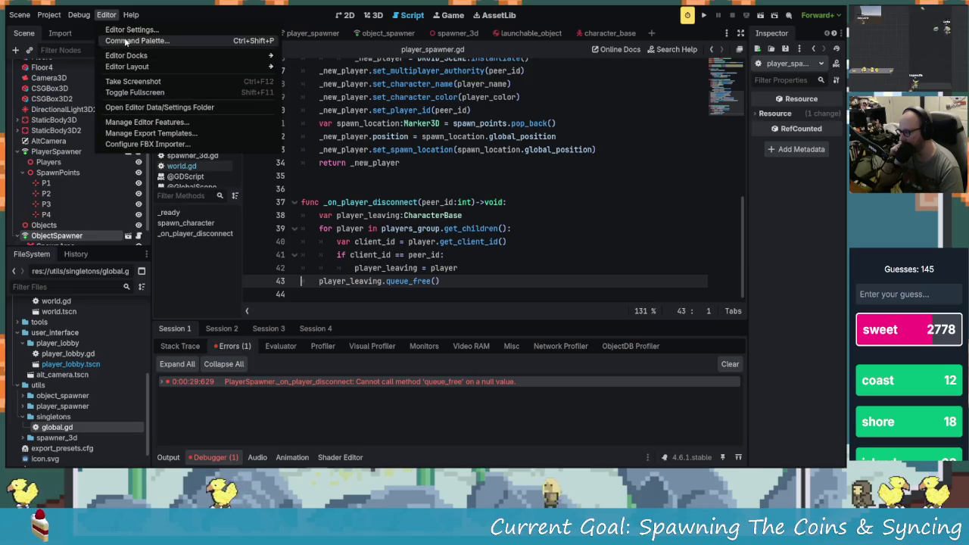
left_click(130, 29)
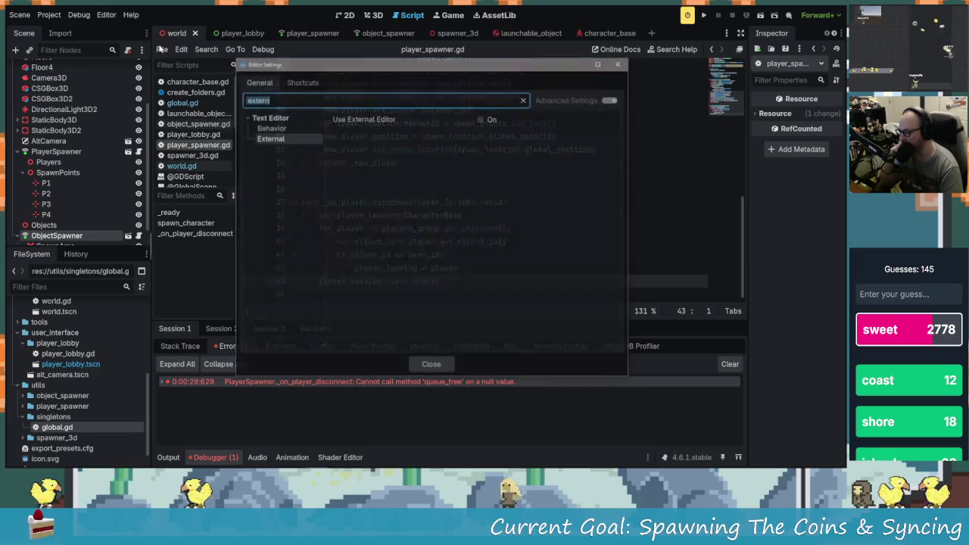
left_click(444, 362)
left_click(80, 16)
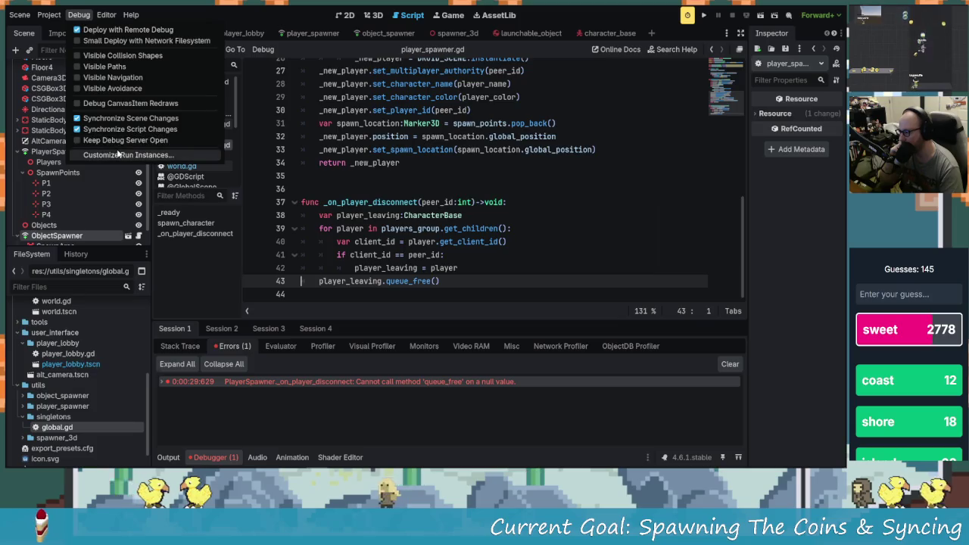
left_click(127, 155)
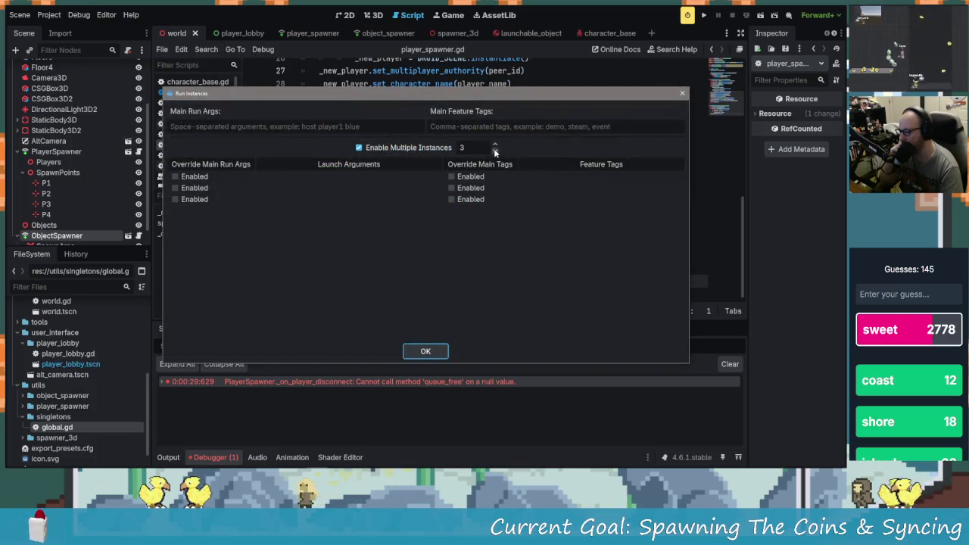
left_click(432, 351)
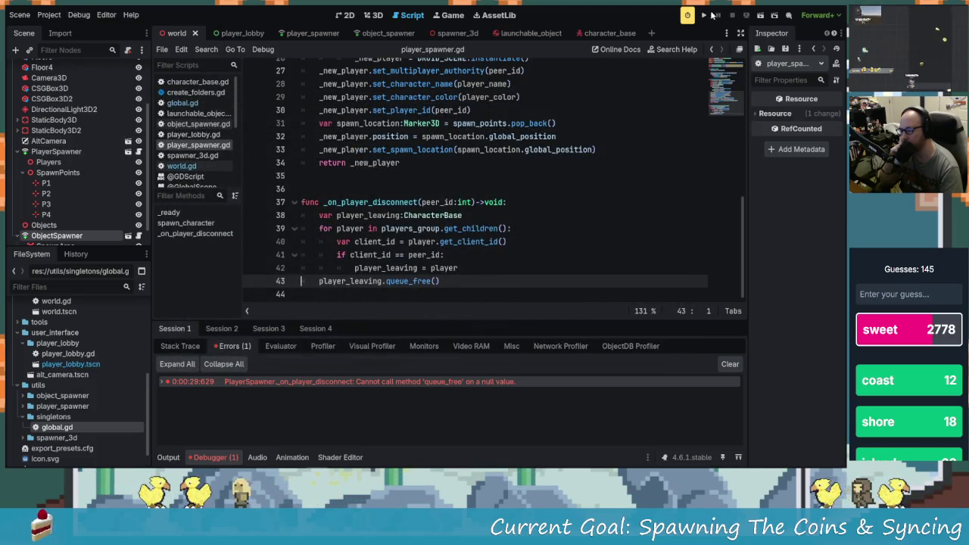
left_click(705, 16)
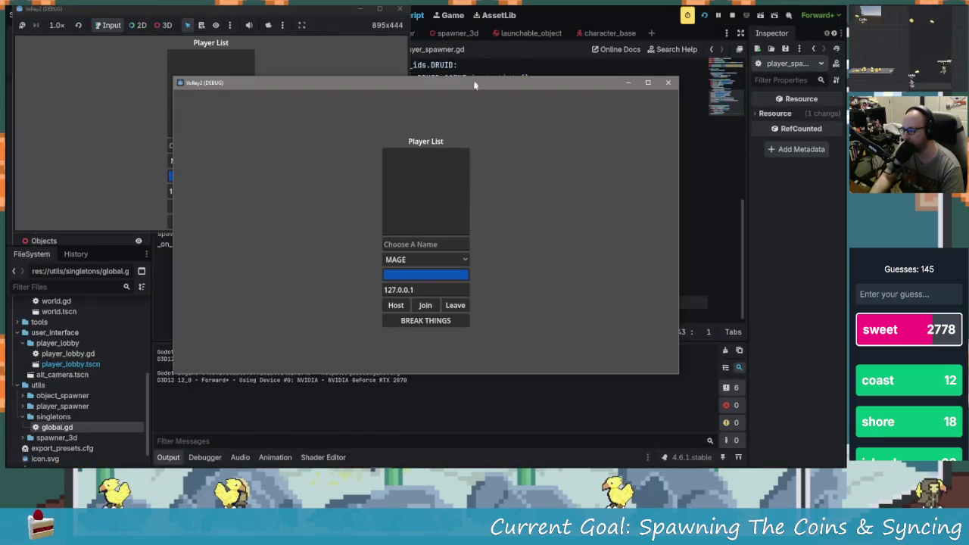
Move the second instance right, enter names 'g' and 'a', host in the first, join from the second.
mouse_move(476, 82)
left_mouse_down()
mouse_move(593, 63)
mouse_move(635, 32)
mouse_move(842, 4)
left_mouse_up()
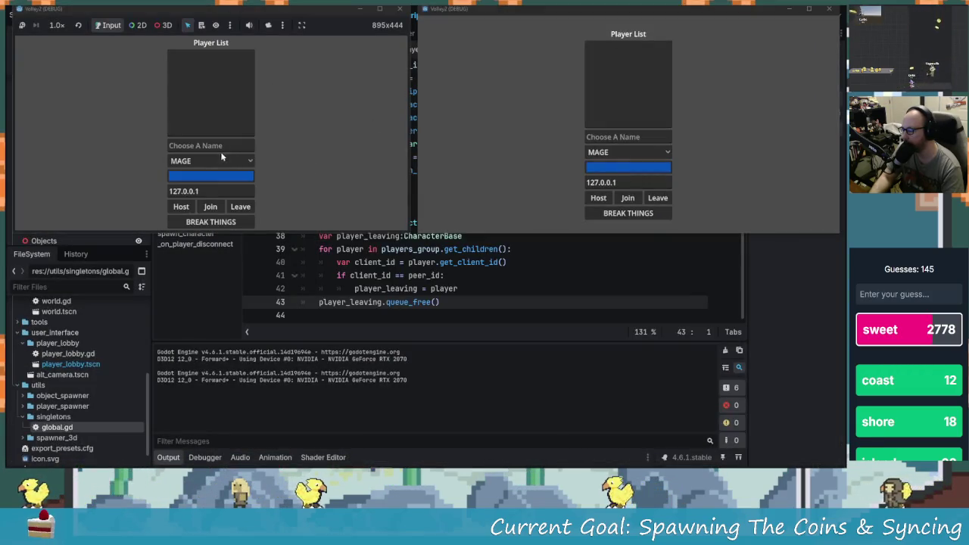
type("adsgg")
left_click(649, 136)
type("a")
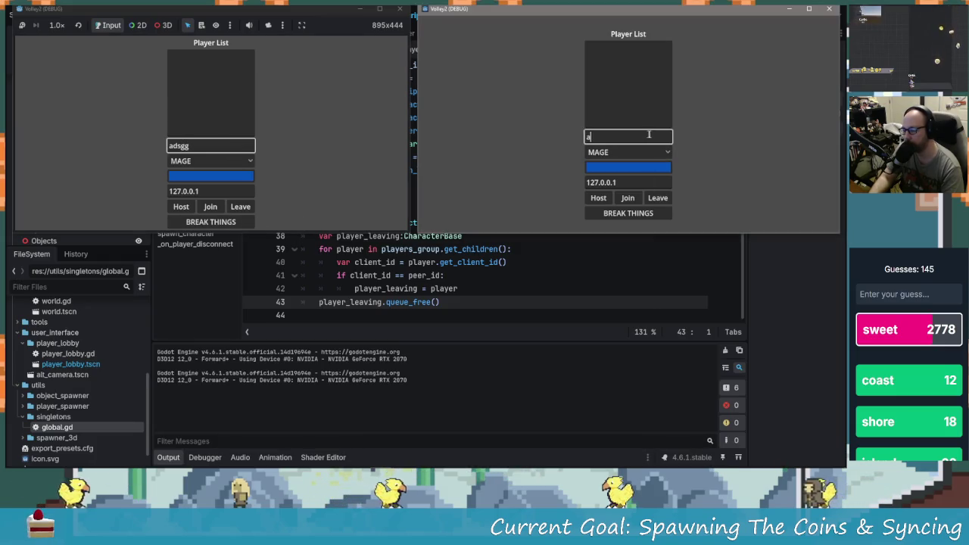
left_click(181, 206)
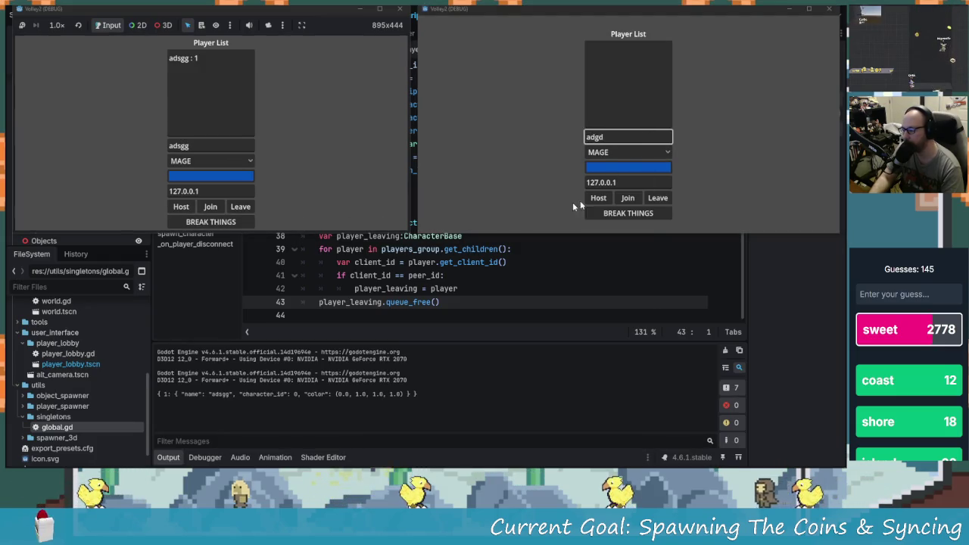
left_click(628, 198)
left_click(224, 219)
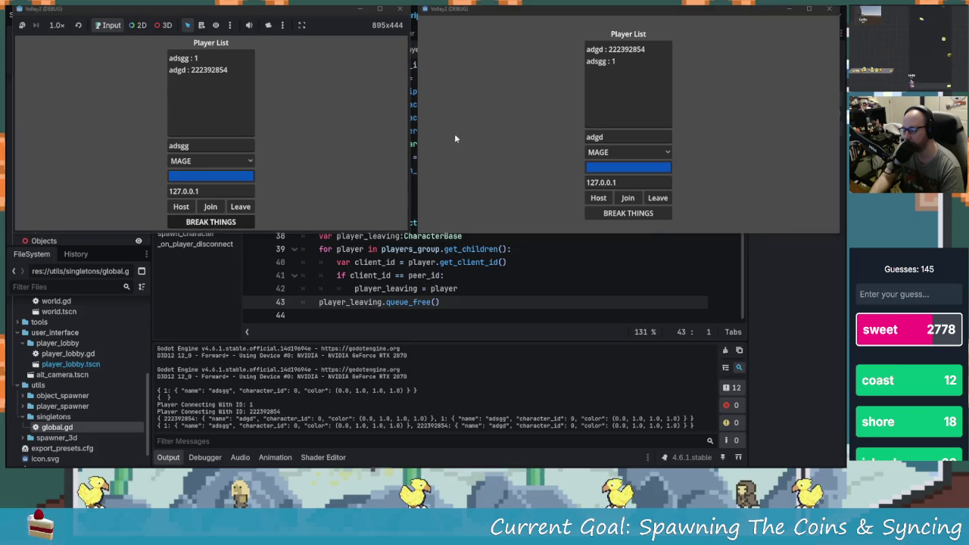
Close the hosting game window and open the debugger's Errors list showing the queue_free null error.
left_click(395, 13)
left_click(238, 346)
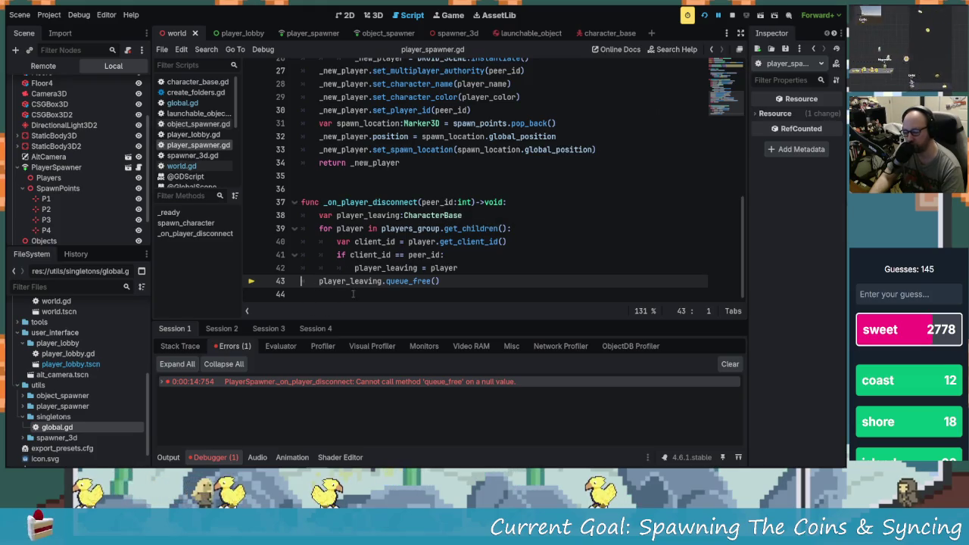
Add 'if multiplayer.is_server():' as the first line of _on_player_disconnect.
mouse_move(363, 262)
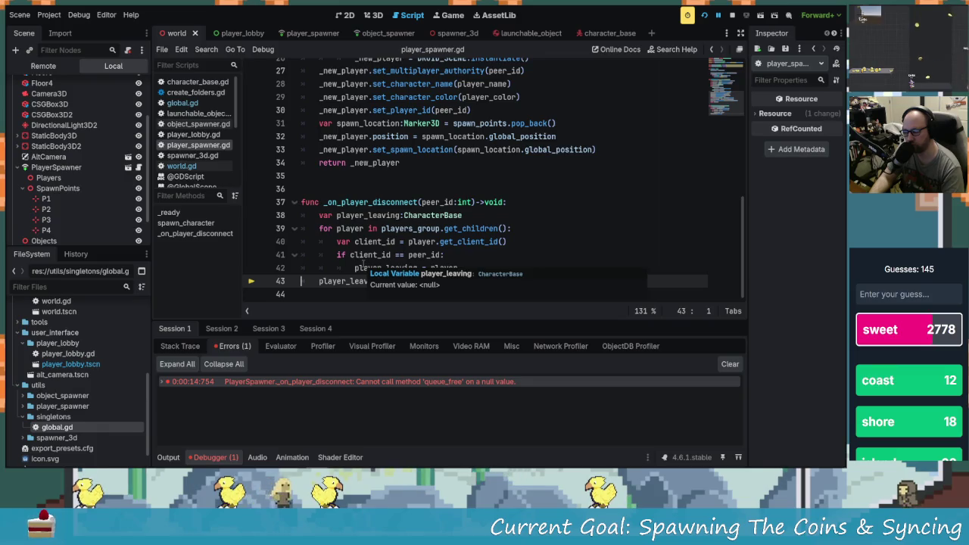
scroll(344, 246, "up", 2)
scroll(345, 246, "down", 2)
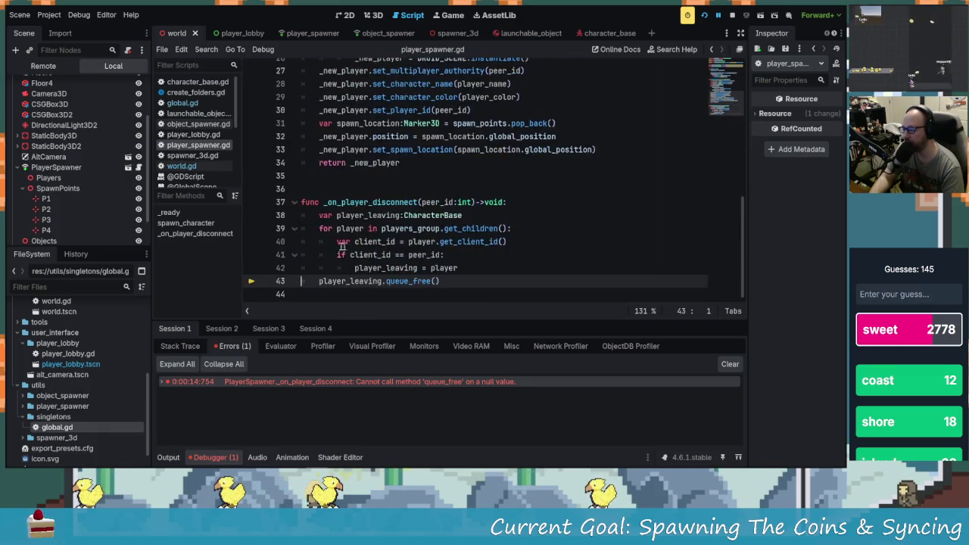
left_click_drag(312, 215, 321, 212)
key("End")
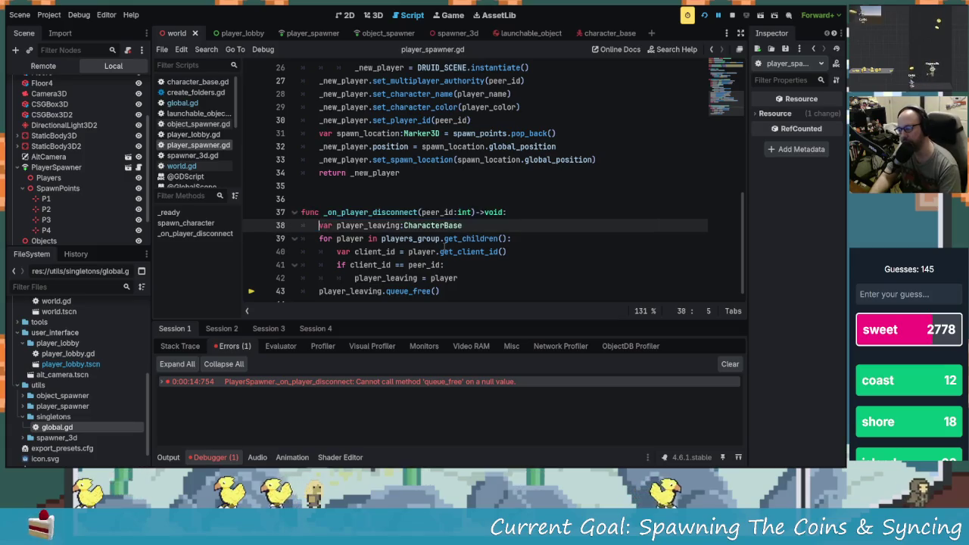
key("Return")
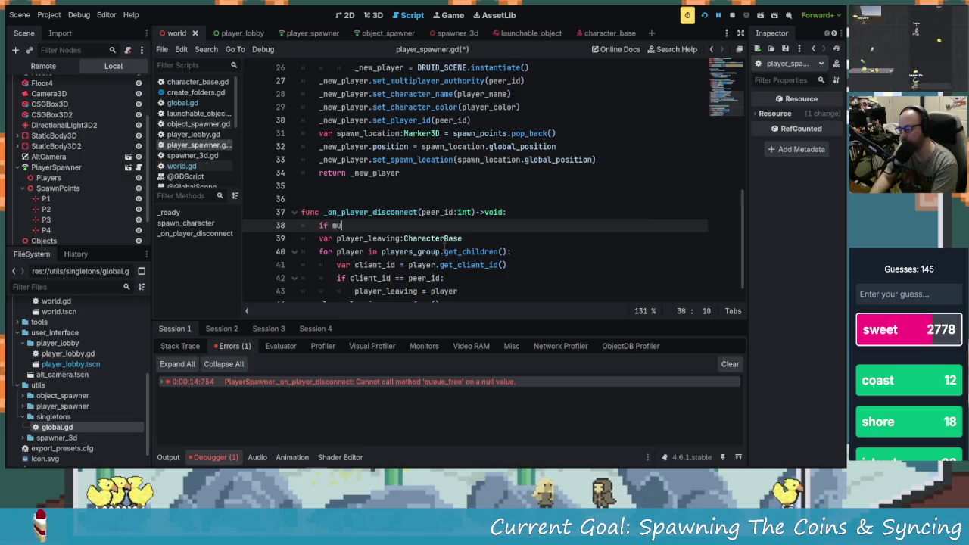
type("ultiplayer.is_server():")
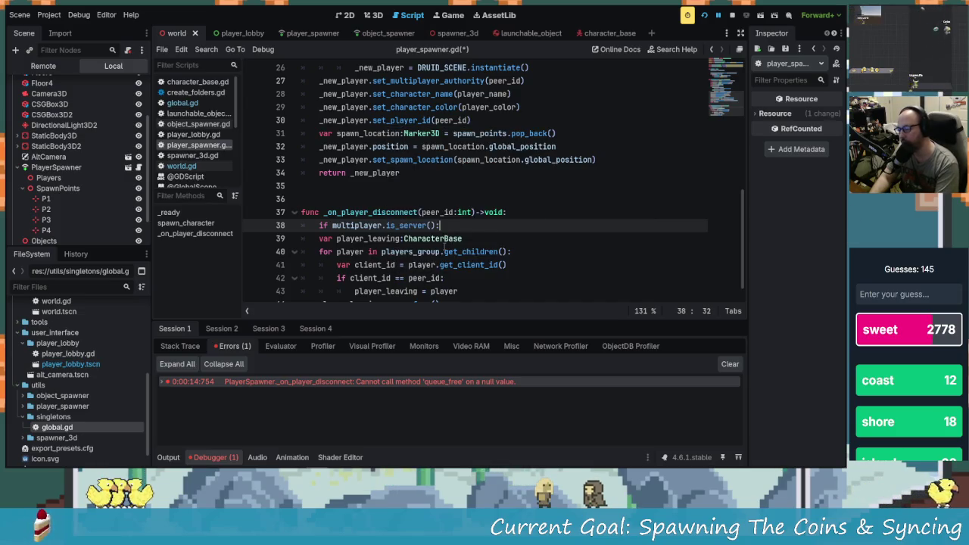
Indent the remaining function body under the server check, then save and run the project.
left_click_drag(303, 239, 303, 295)
key("Tab")
left_click(475, 259)
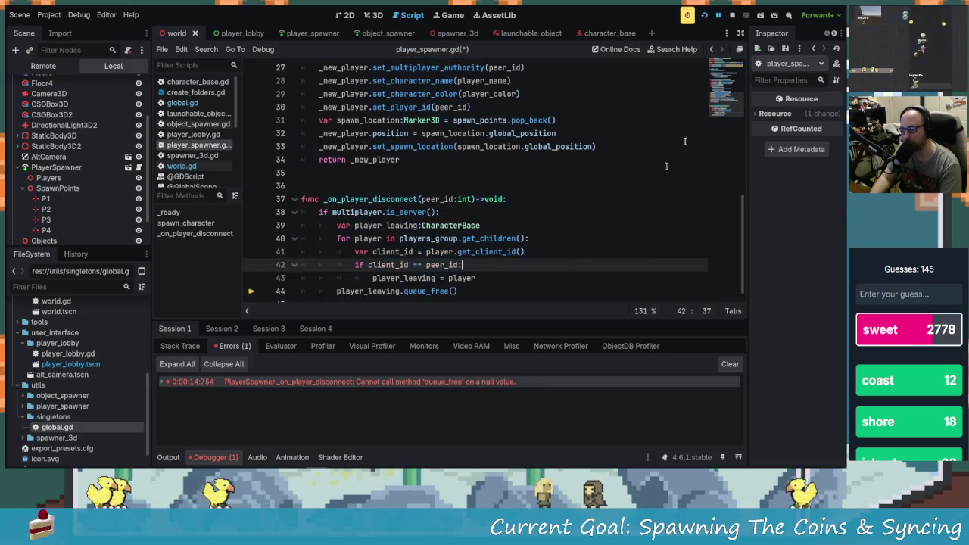
left_click(704, 16)
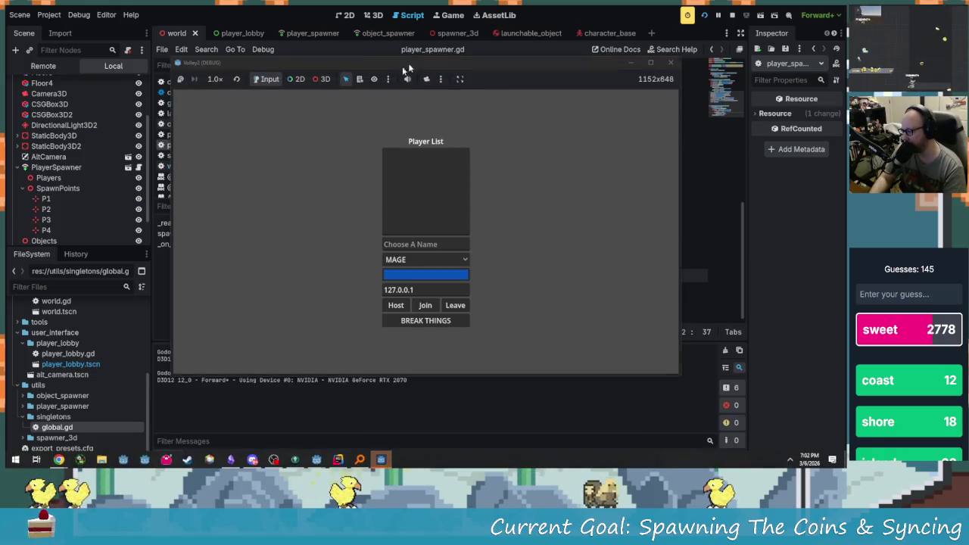
Tile the two debug windows side by side and enter player names 'ads' and 'adsgdag'.
mouse_move(406, 68)
left_mouse_down()
mouse_move(239, 27)
mouse_move(227, 15)
left_mouse_up()
left_click_drag(510, 86, 676, 76)
left_click(234, 145)
type("adsgagsd")
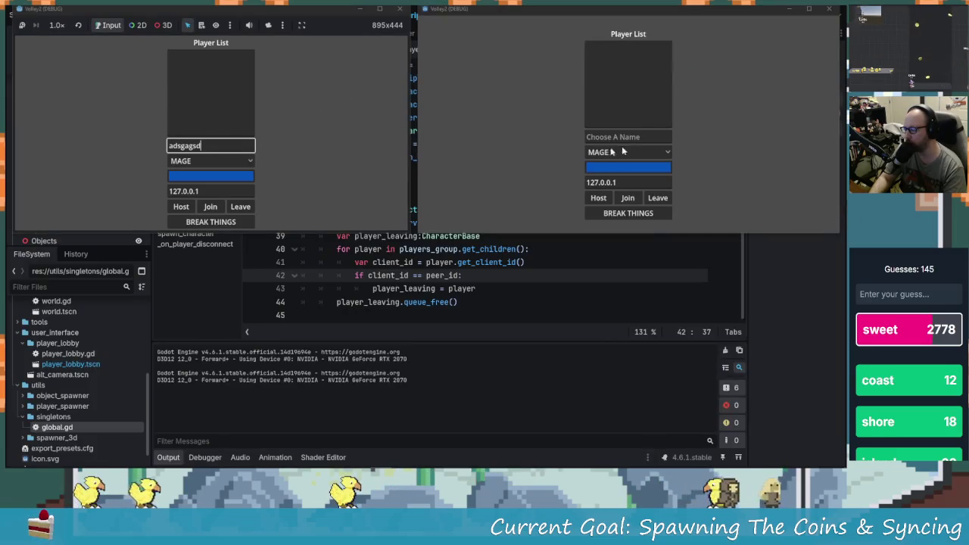
left_click(601, 137)
type("adsgdag")
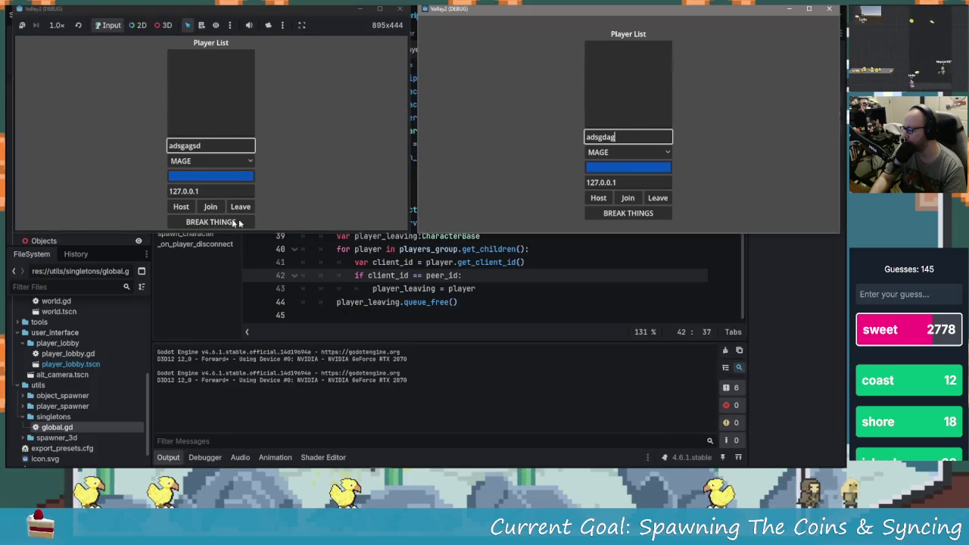
Host from the first instance, join from the second, close the host, and open the Debugger.
left_click(181, 206)
left_click(627, 197)
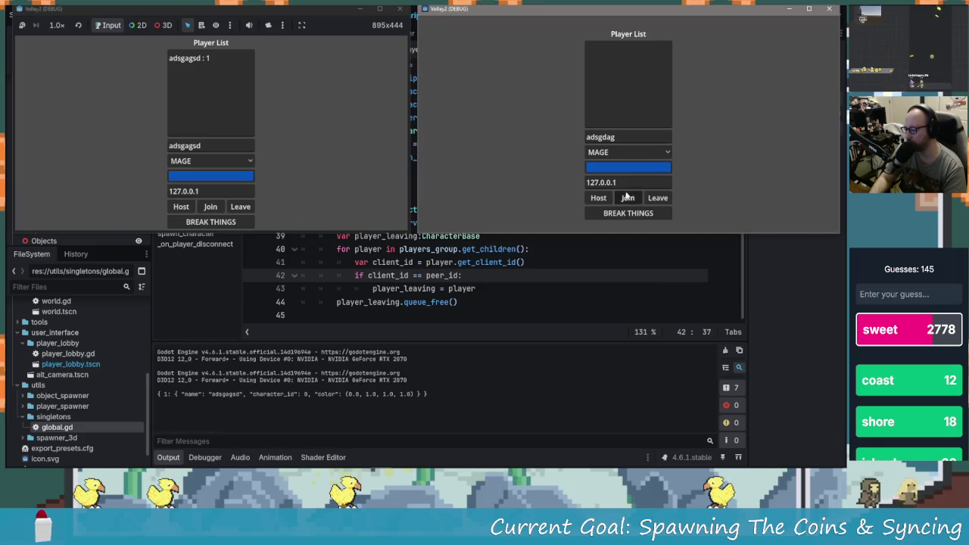
left_click(221, 222)
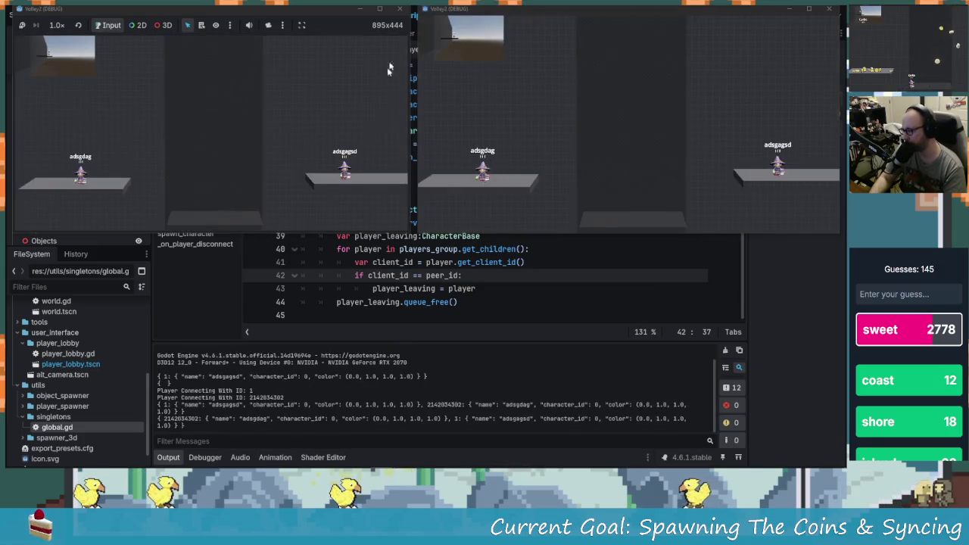
left_click(401, 9)
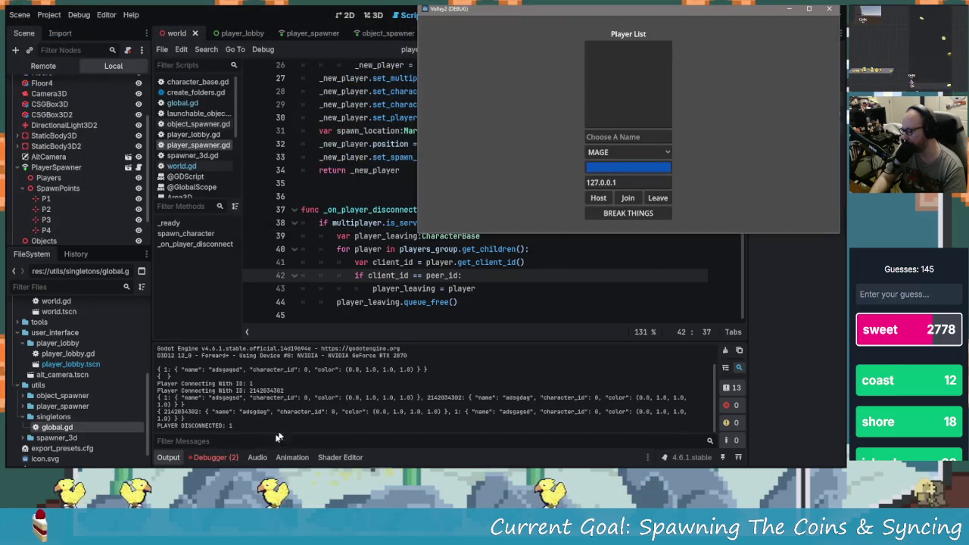
left_click(215, 457)
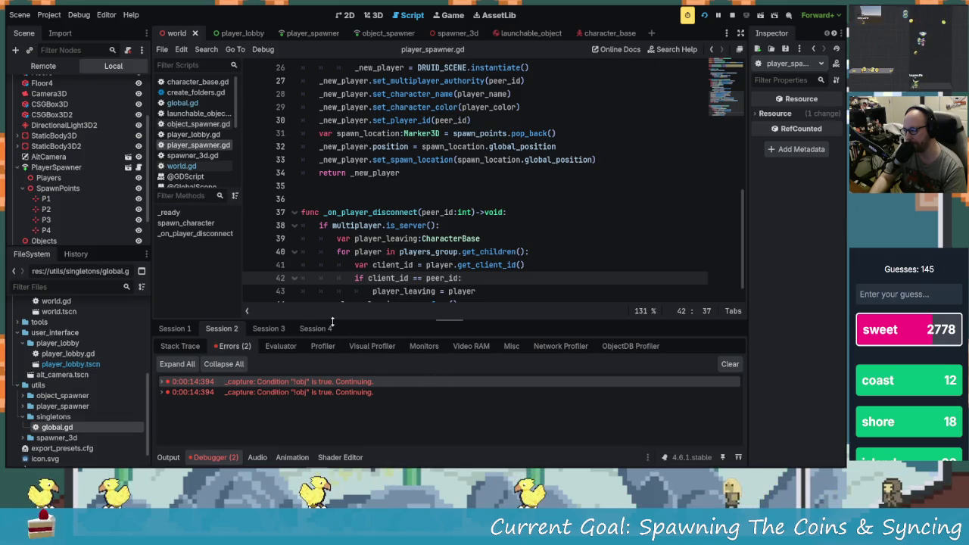
Expand and collapse the first _capture error, review the second, then switch away to relaunch the game.
double_click(349, 383)
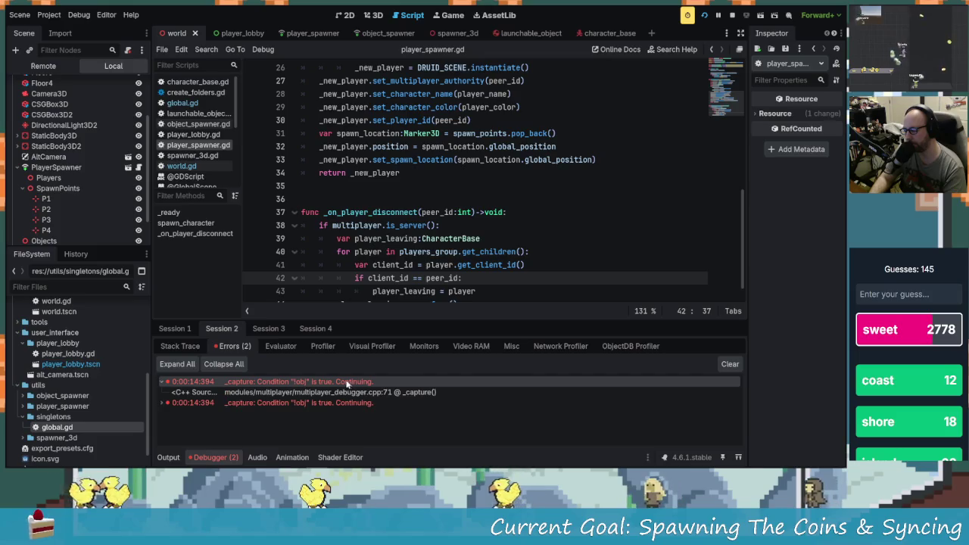
double_click(379, 382)
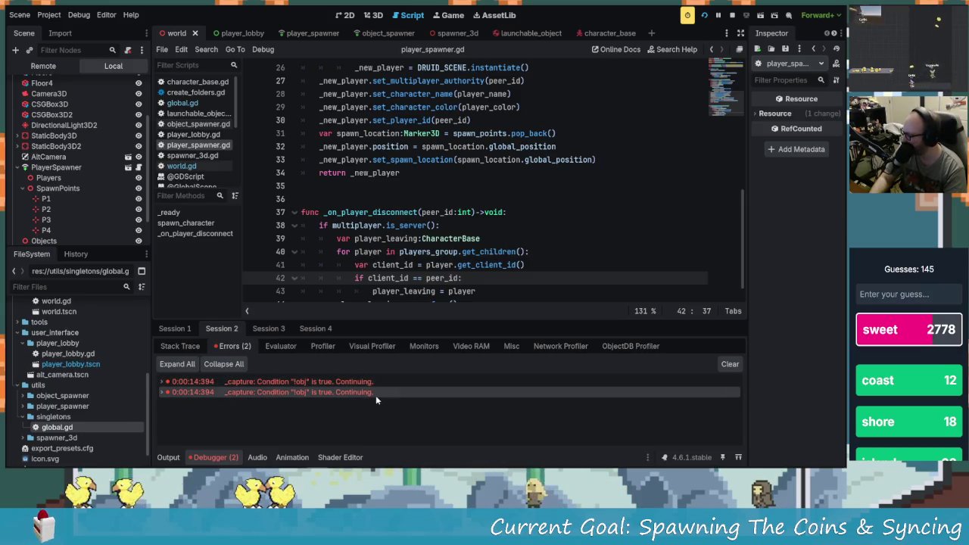
mouse_move(377, 402)
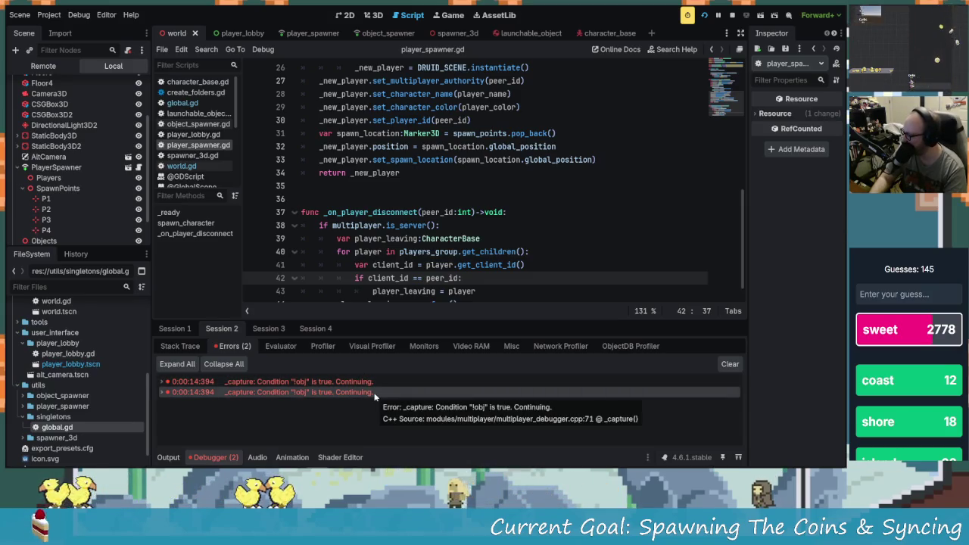
scroll(101, 195, "down", 2)
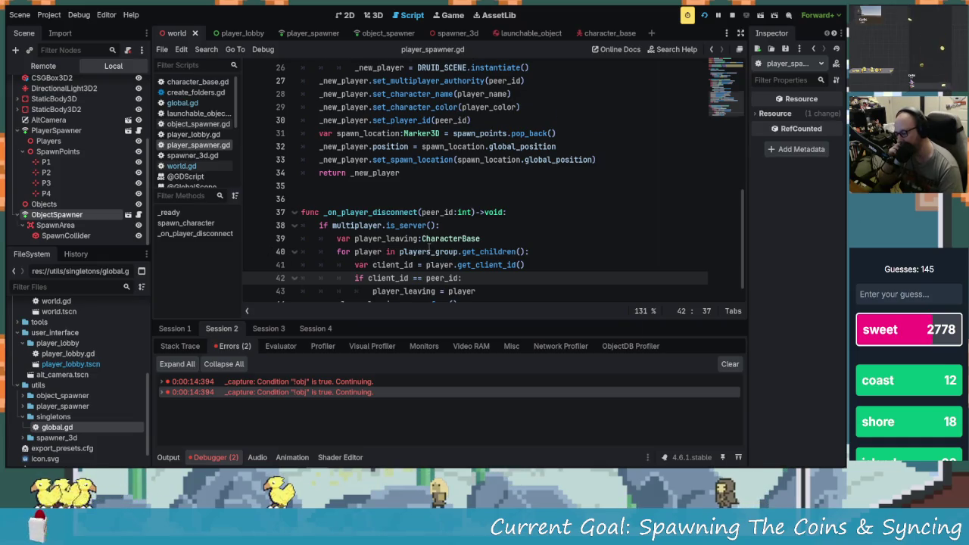
scroll(463, 297, "down", 1)
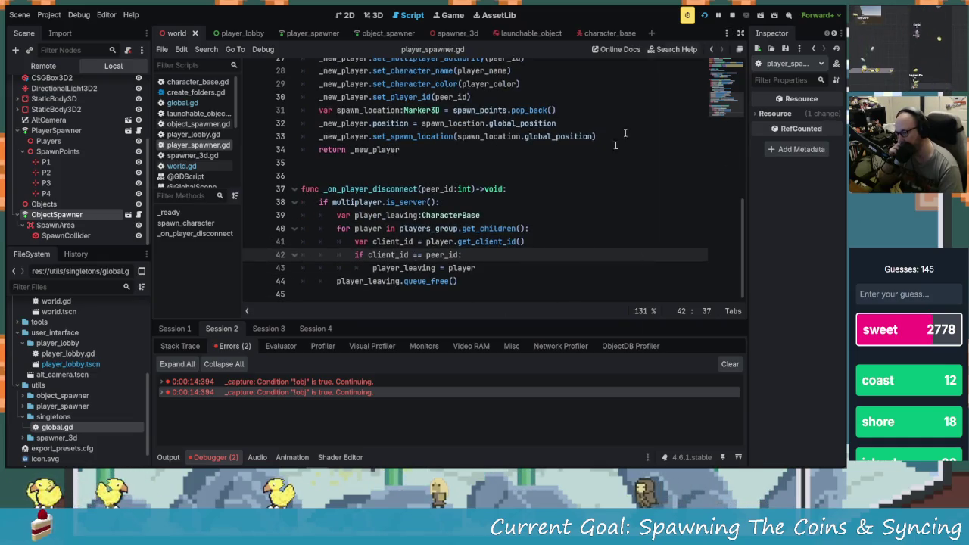
key("alt+Tab")
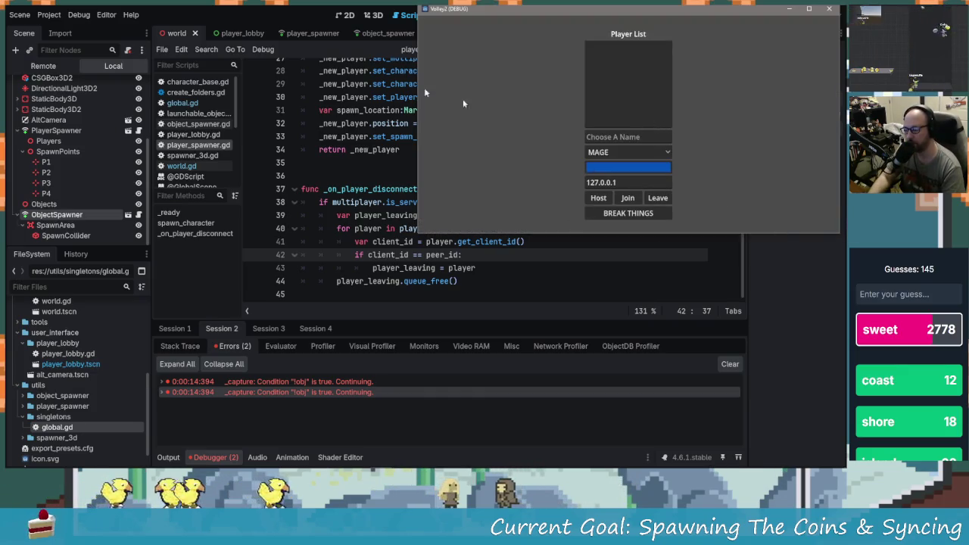
Centre the game window, host solo, move the character left with 'a', then close the game.
mouse_move(506, 17)
left_mouse_down()
mouse_move(268, 94)
mouse_move(298, 41)
left_mouse_up()
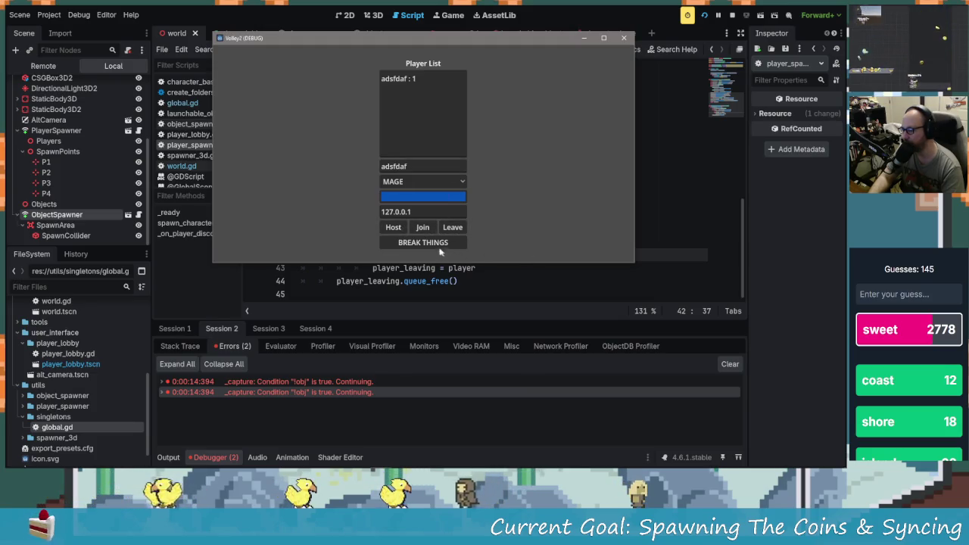
left_click(442, 245)
key("a")
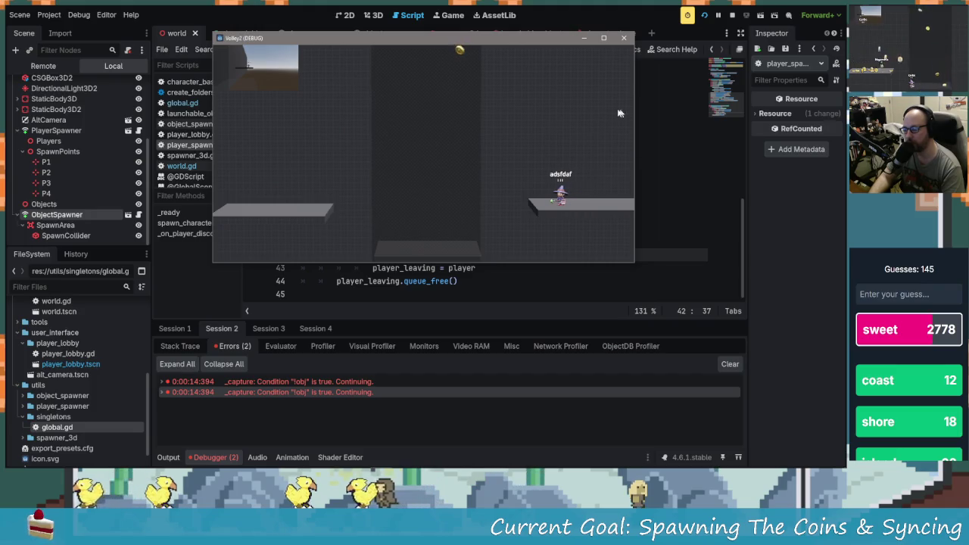
left_click(623, 38)
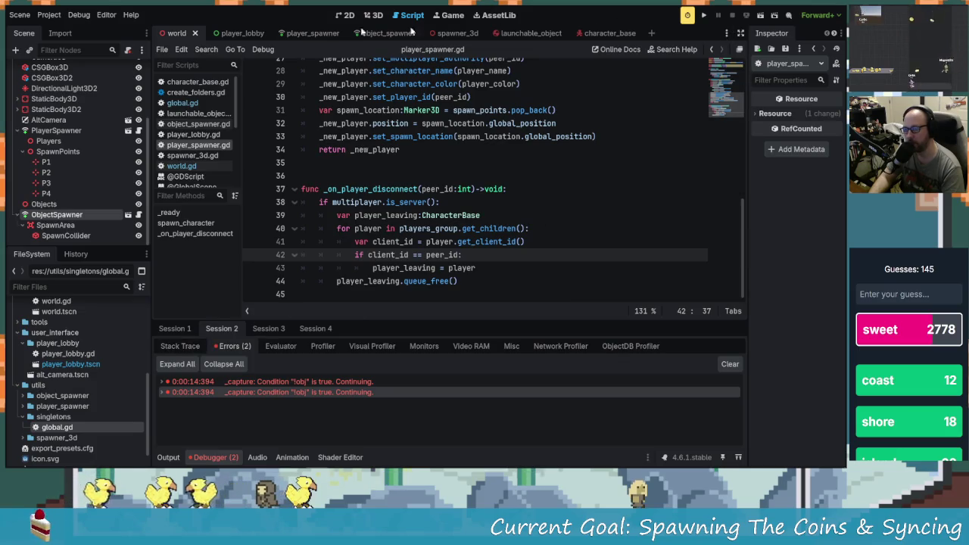
Raise the run instances from 2 to 3 in Customize Run Instances and launch the project.
left_click(106, 15)
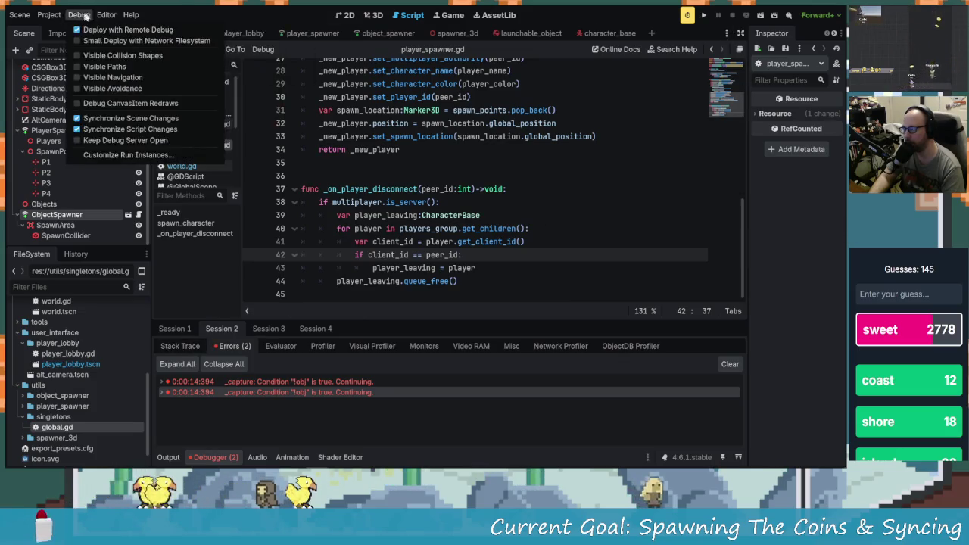
left_click(131, 155)
left_click(494, 143)
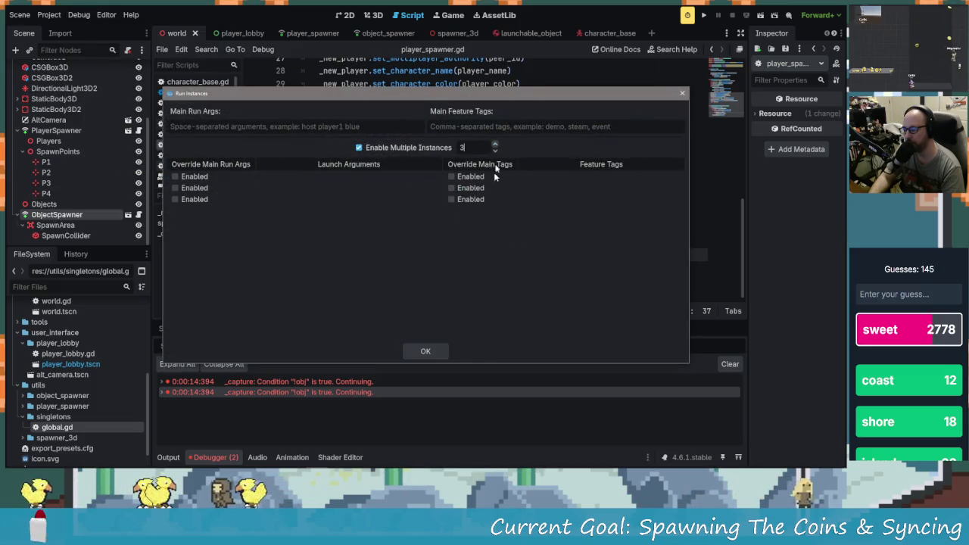
left_click(427, 351)
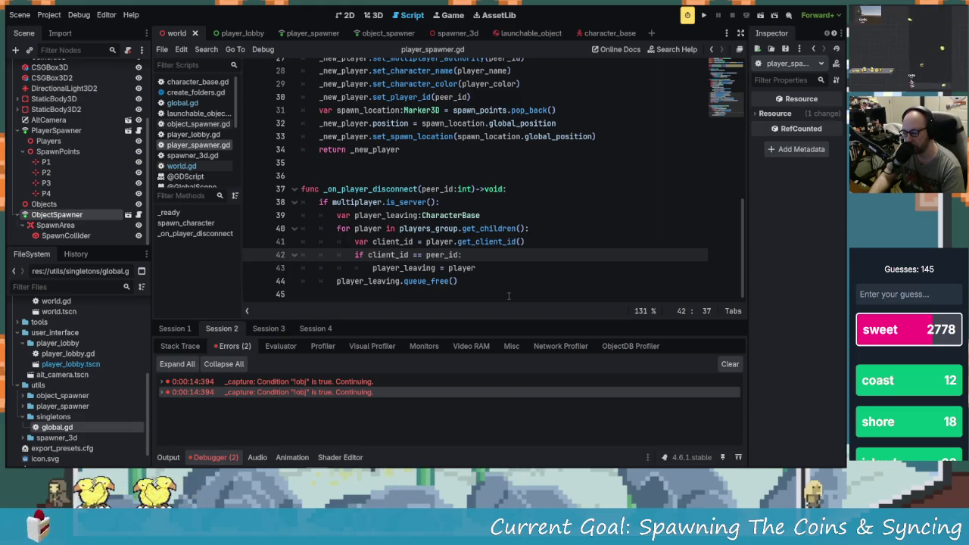
left_click(703, 15)
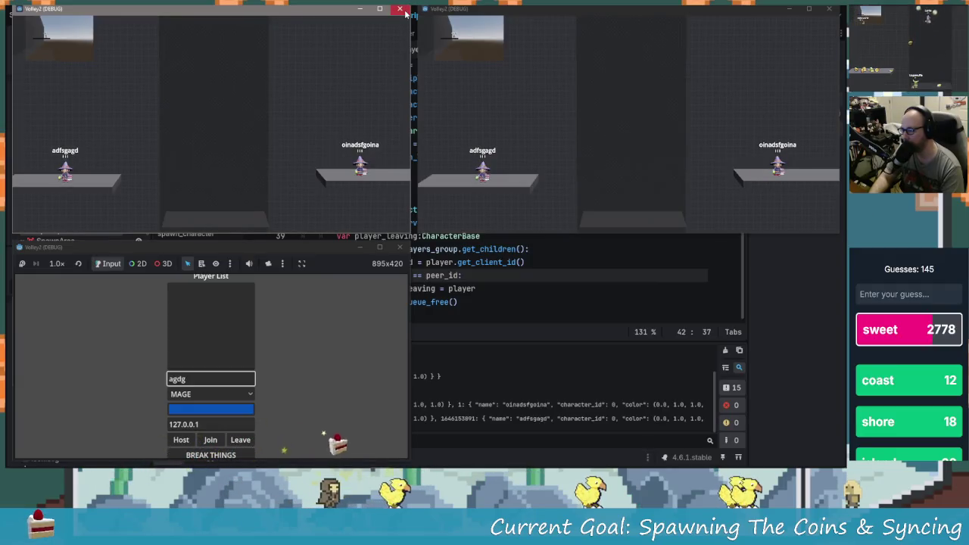
Host as agdg, join as adsgasg, start the match, then close the lower client to test disconnects.
left_click(404, 11)
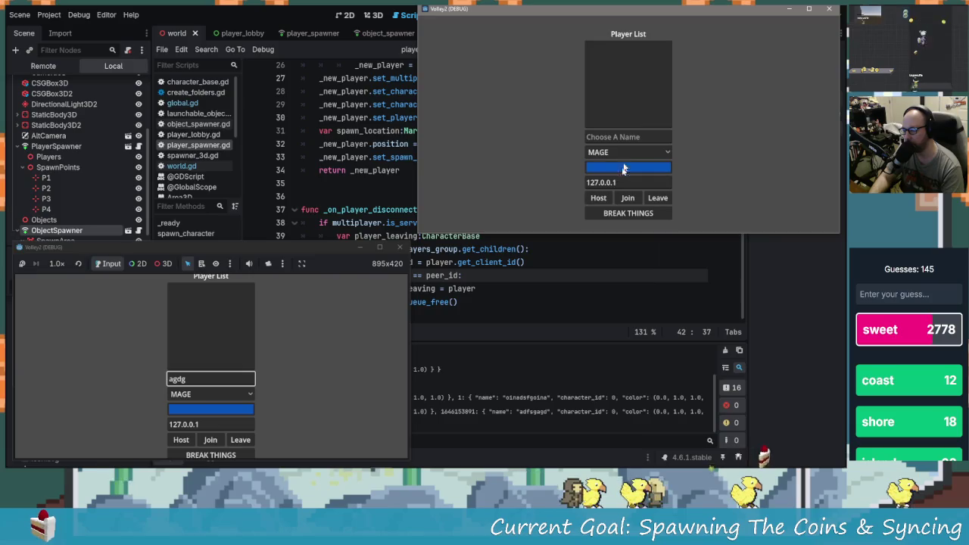
left_click(180, 440)
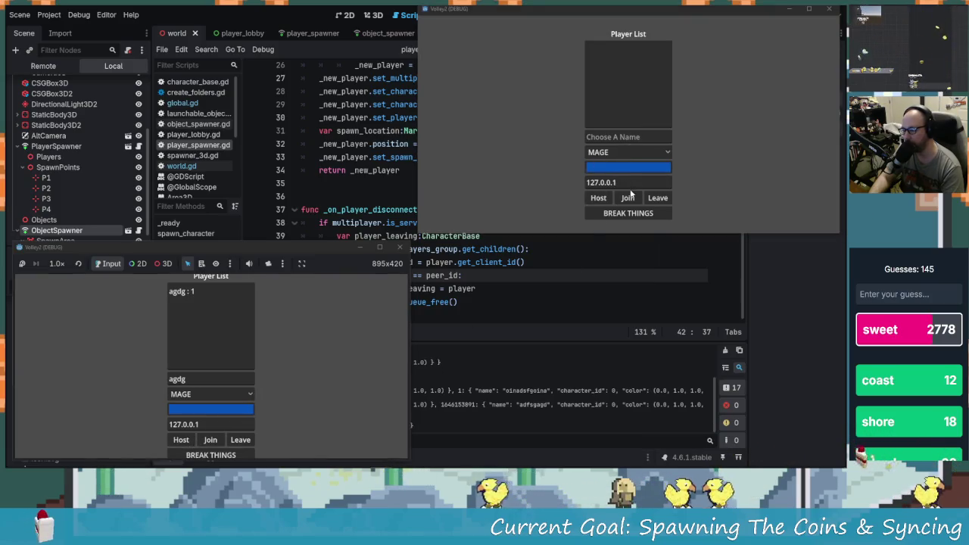
left_click(632, 138)
type("adsgasg")
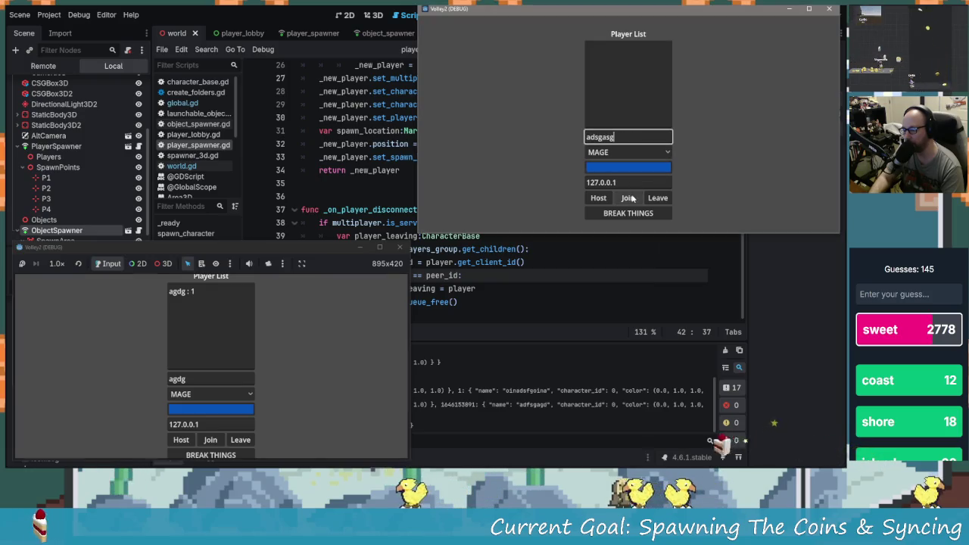
left_click(630, 198)
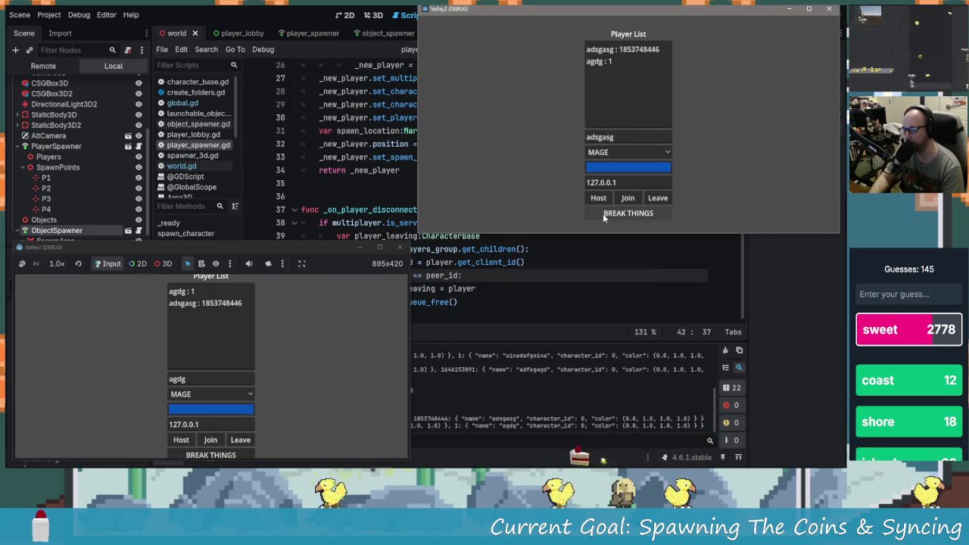
left_click(606, 215)
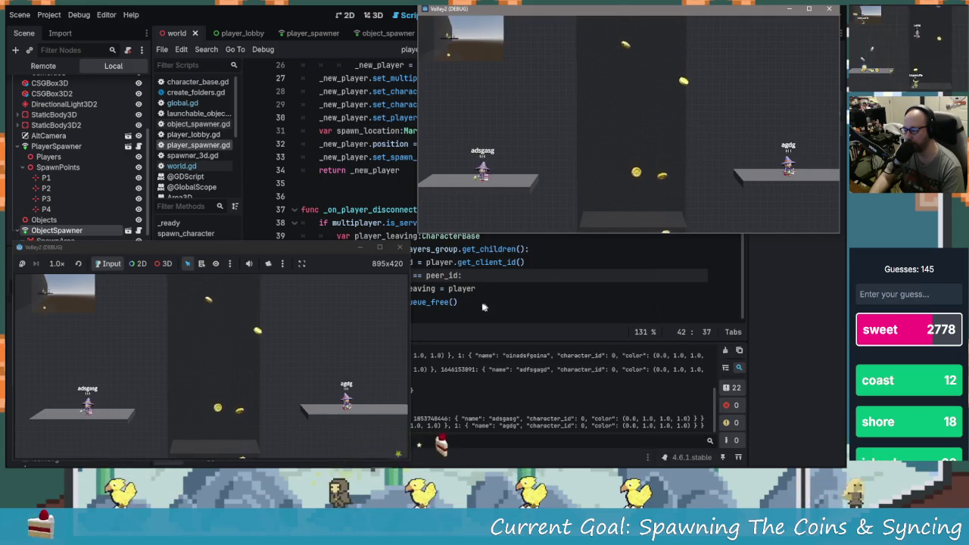
left_click(399, 247)
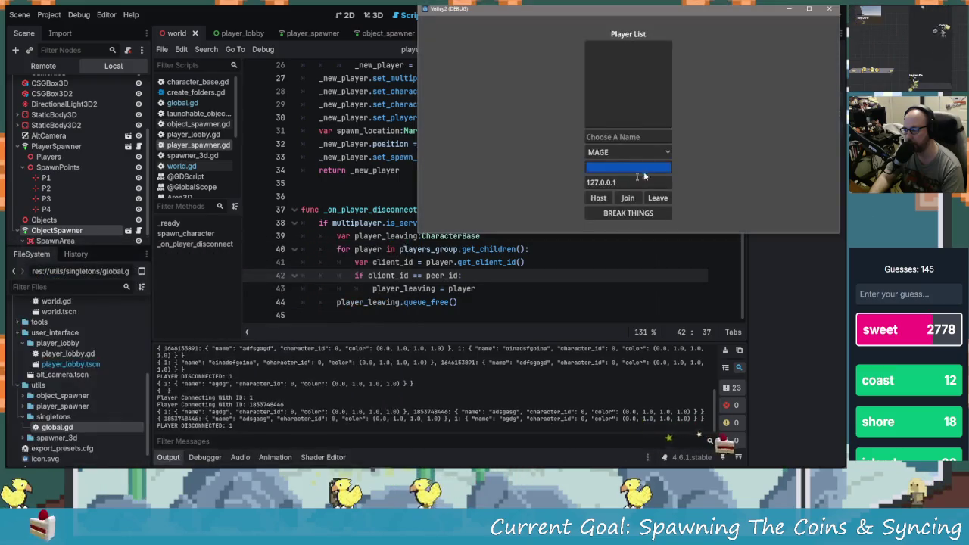
left_click(210, 448)
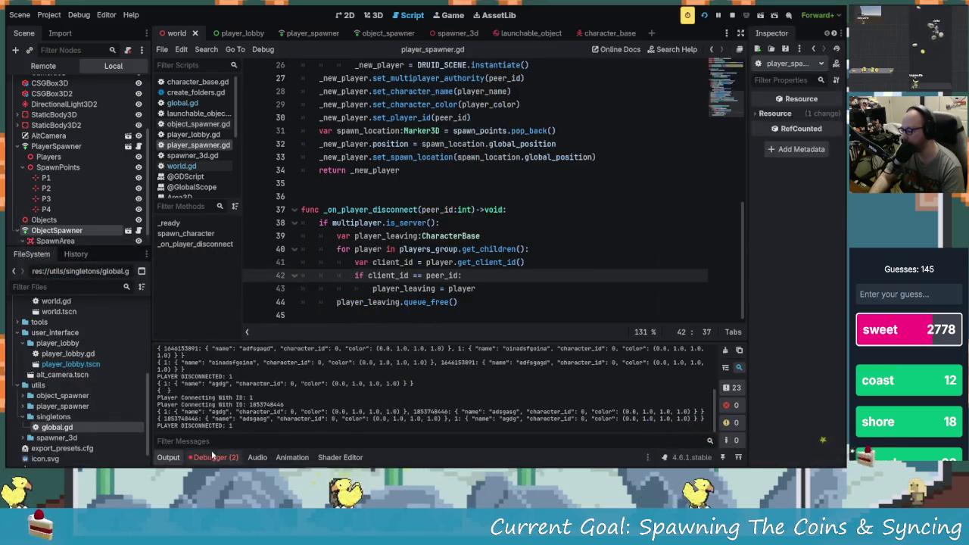
Review the debugger errors for Session 2 and Session 3.
left_click(215, 457)
left_click(269, 328)
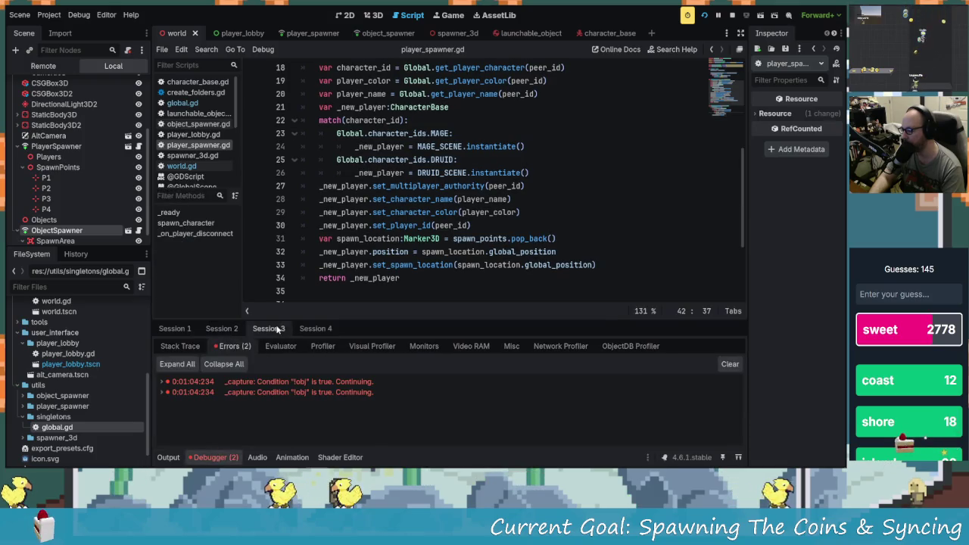
left_click(174, 329)
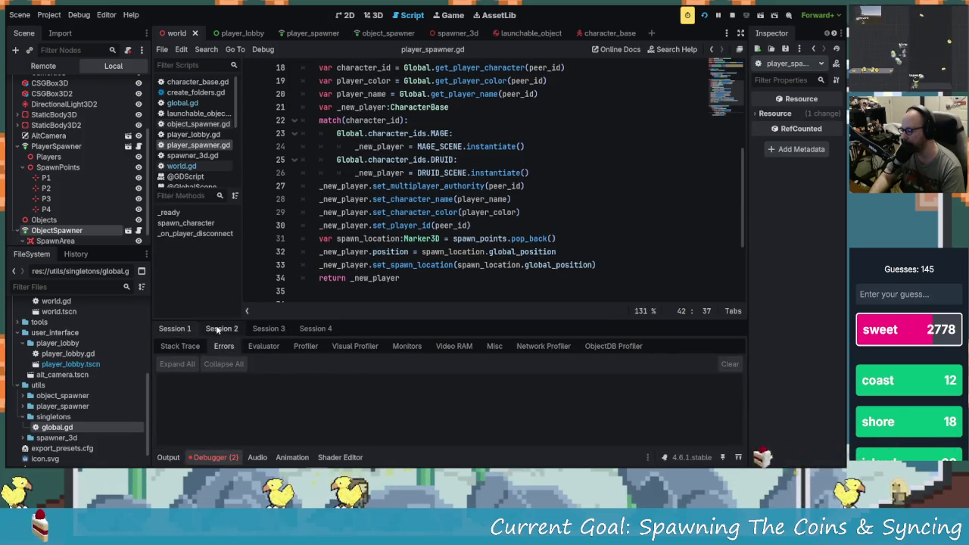
left_click(277, 328)
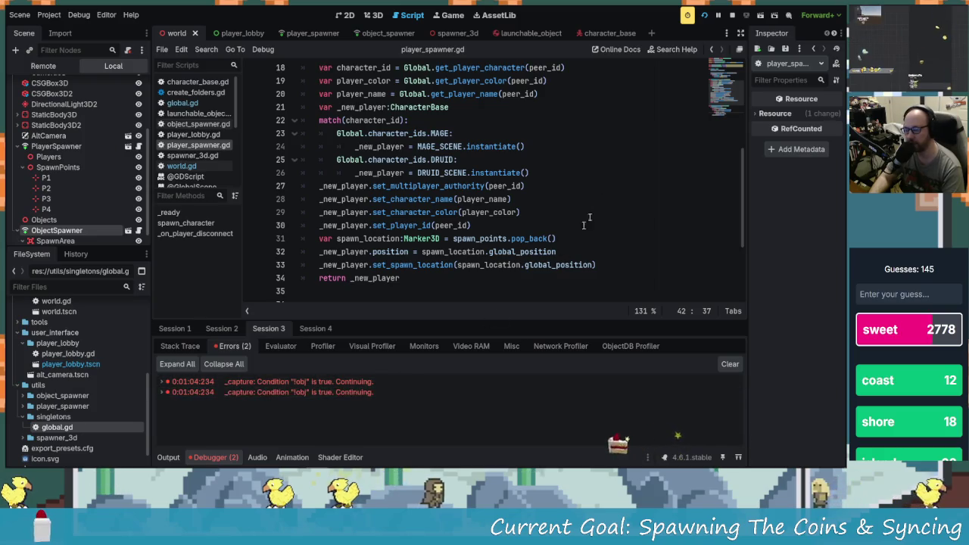
Bring the remaining game window forward and close it, returning to player_spawner.gd.
key("alt+Tab")
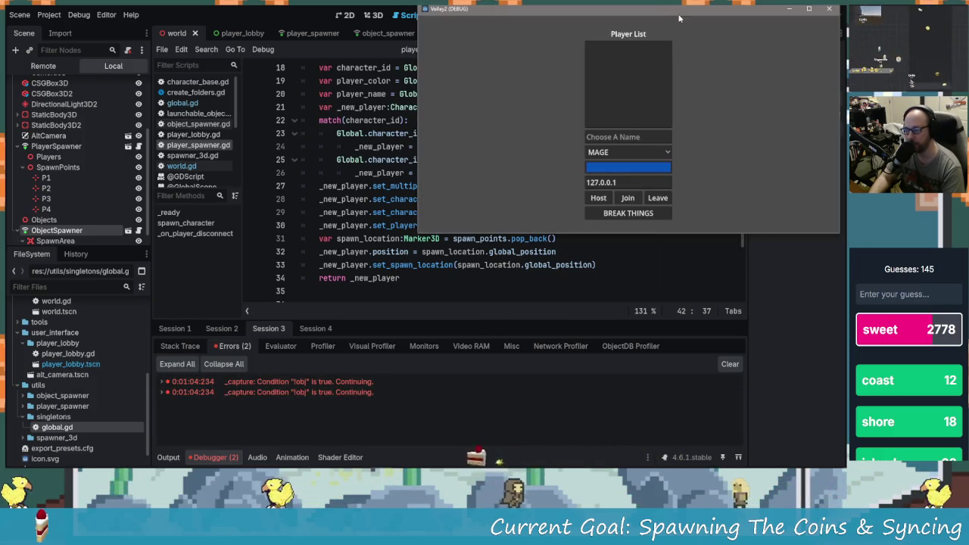
left_click_drag(679, 17, 547, 77)
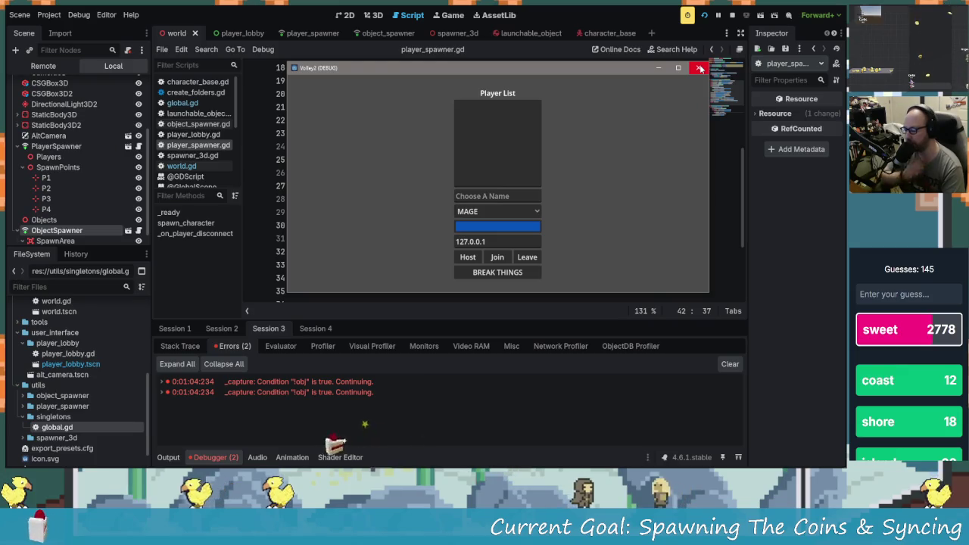
left_click(696, 69)
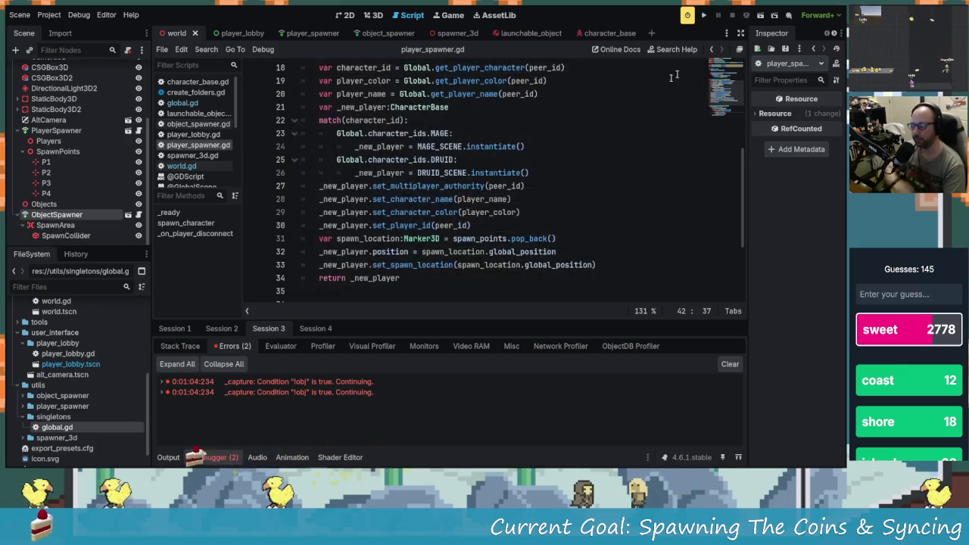
left_click(479, 199)
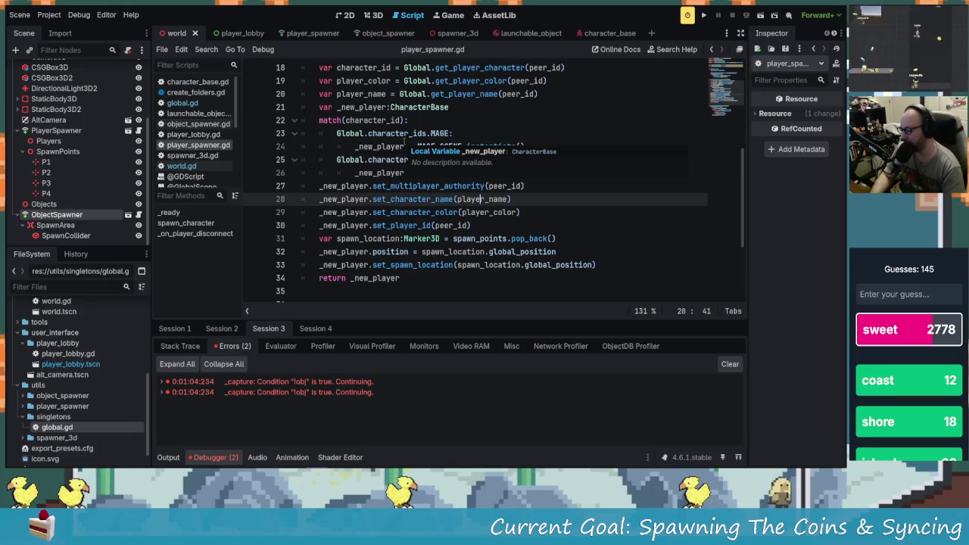
In GitKraken, stage lines 33–44 of utils/player_spawner.gd, then view the world.gd diff.
mouse_move(267, 464)
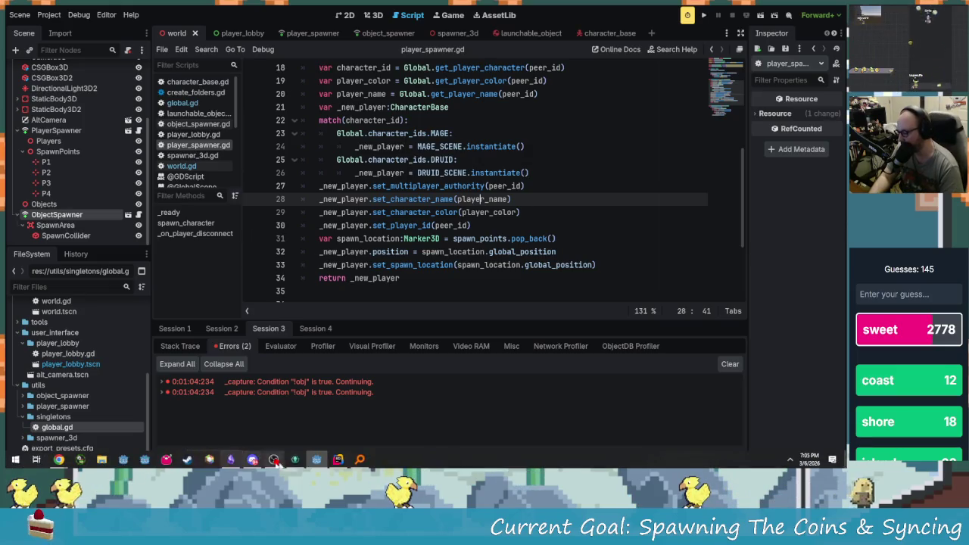
left_click(339, 458)
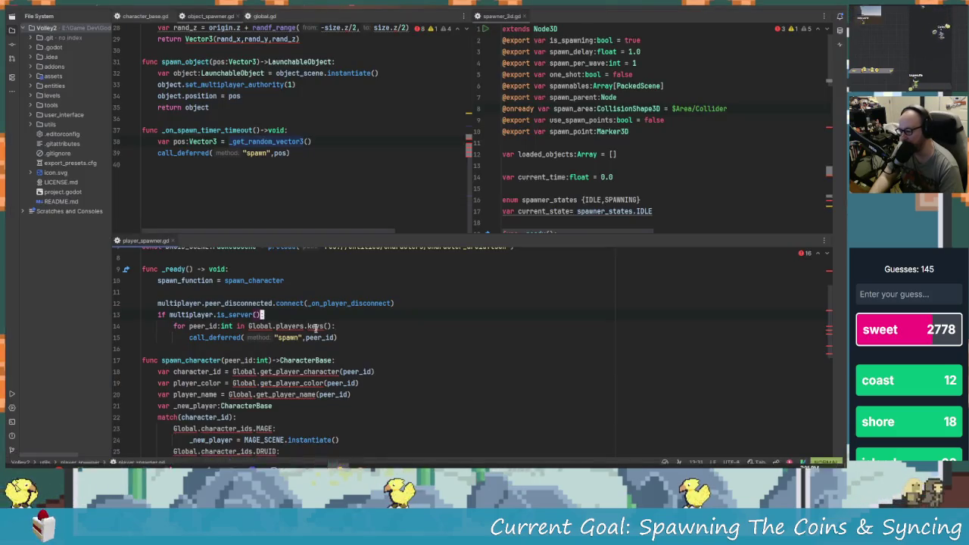
left_click(296, 459)
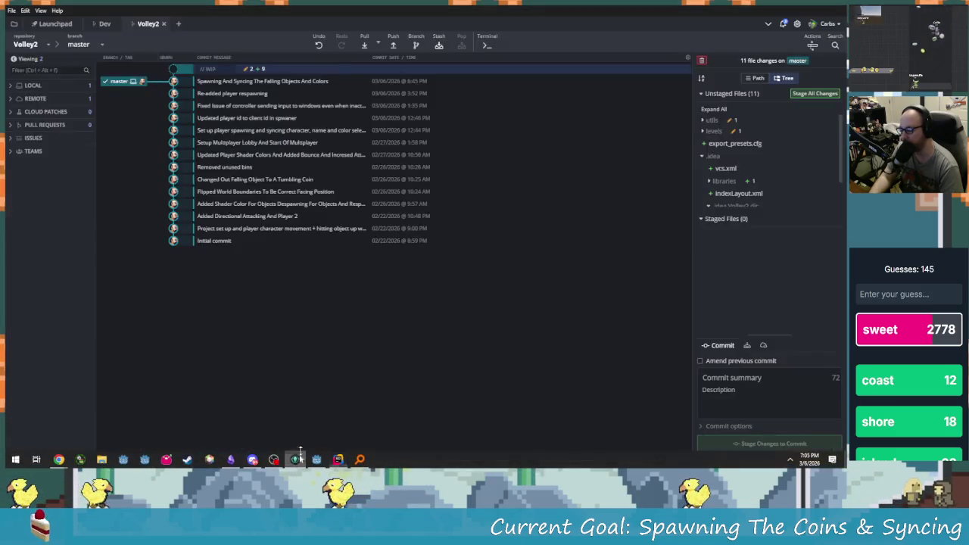
left_click(712, 120)
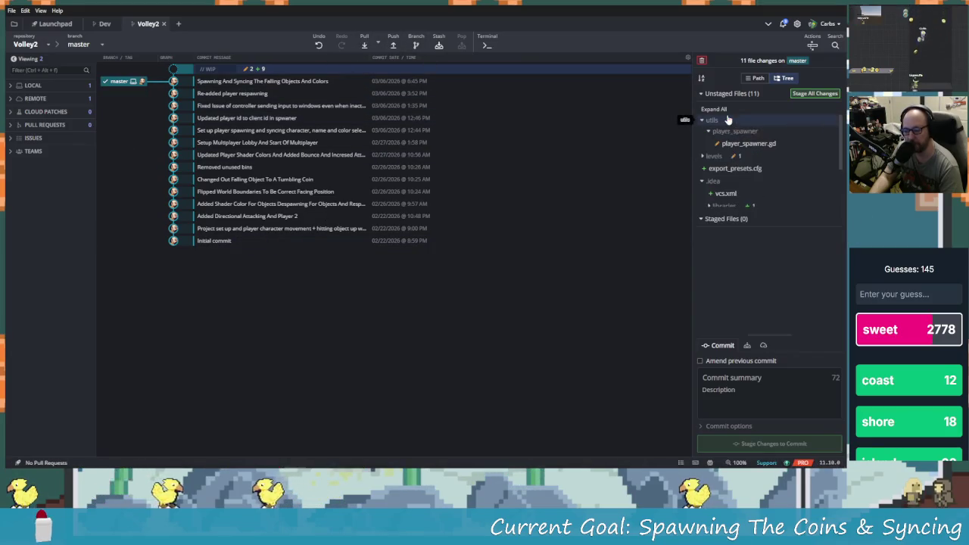
left_click(746, 143)
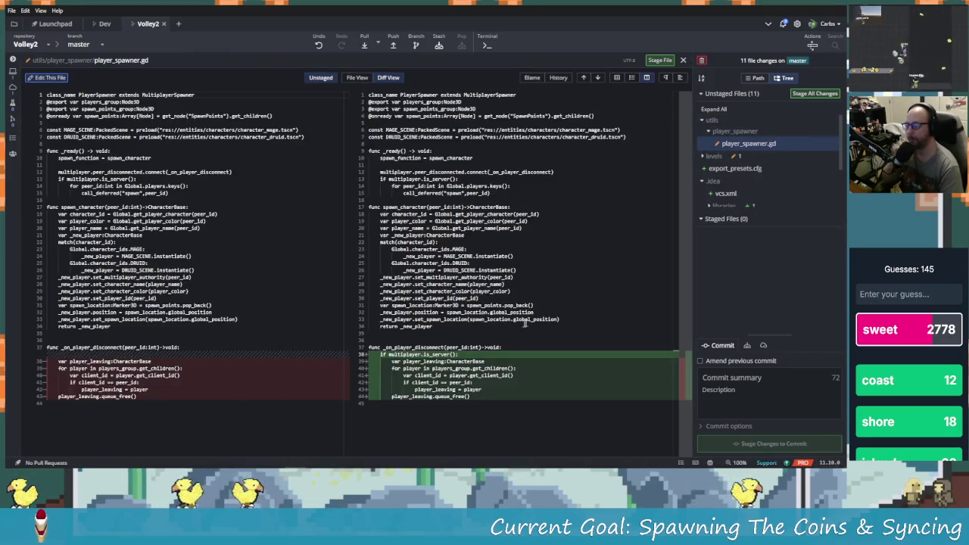
left_click_drag(467, 318, 468, 398)
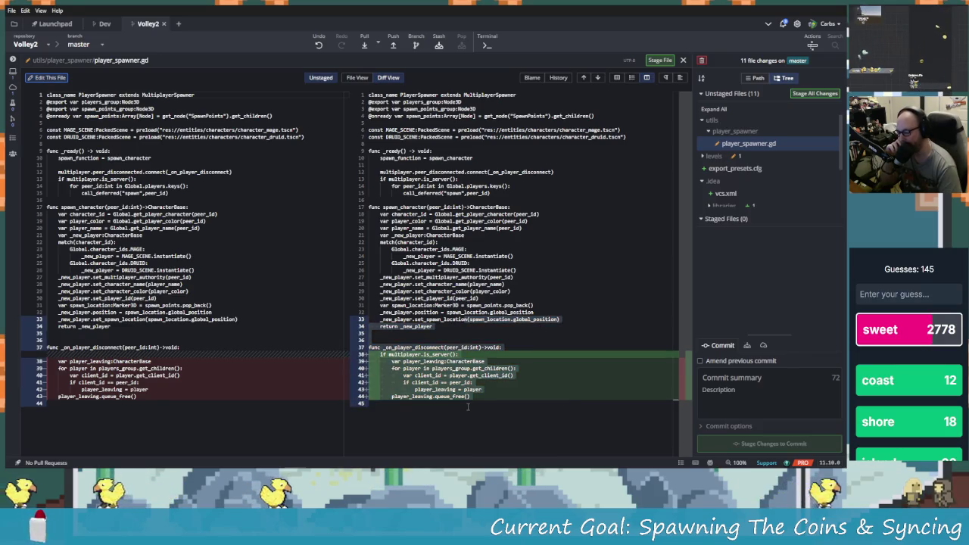
right_click(467, 403)
left_click(503, 427)
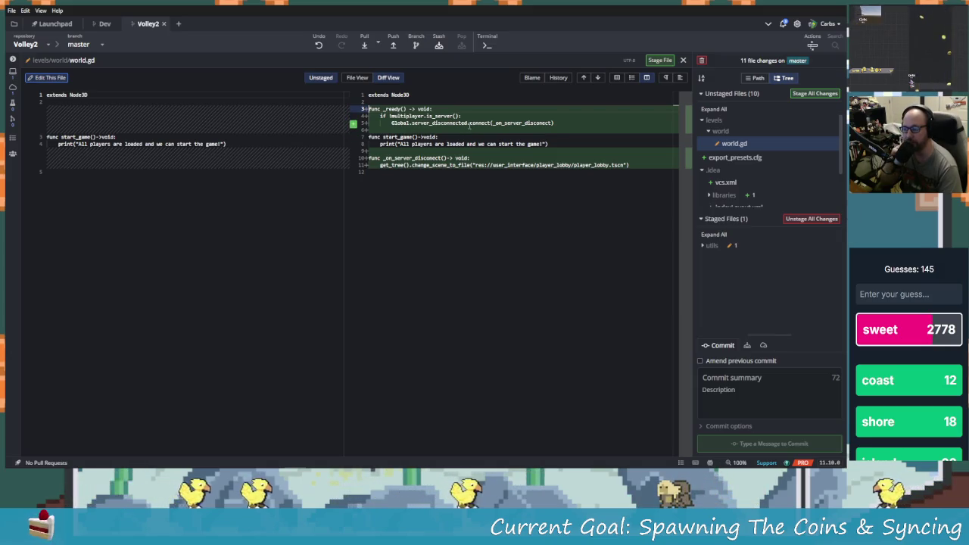
left_click(464, 215)
Stage the world.gd changes from line 3 to line 12.
left_click_drag(465, 215, 408, 109)
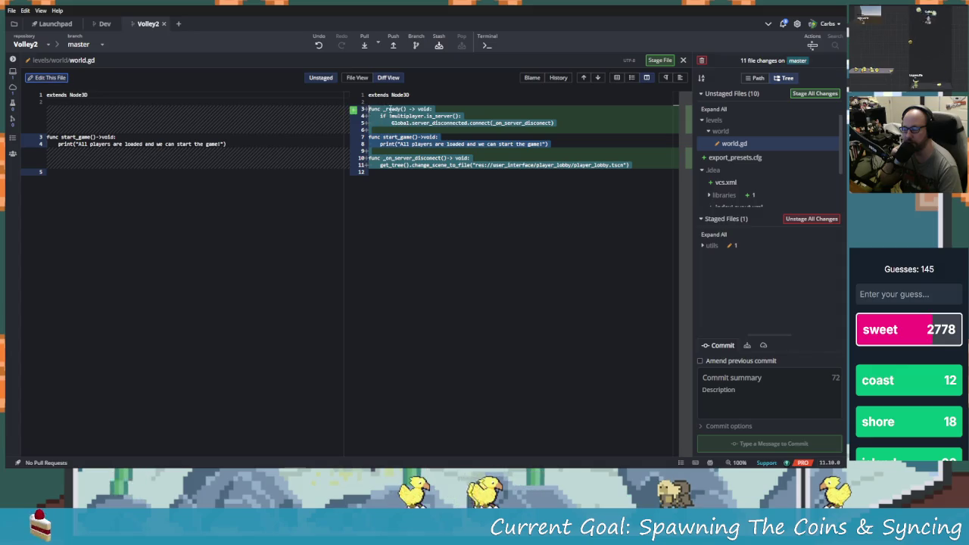
right_click(409, 110)
left_click(421, 128)
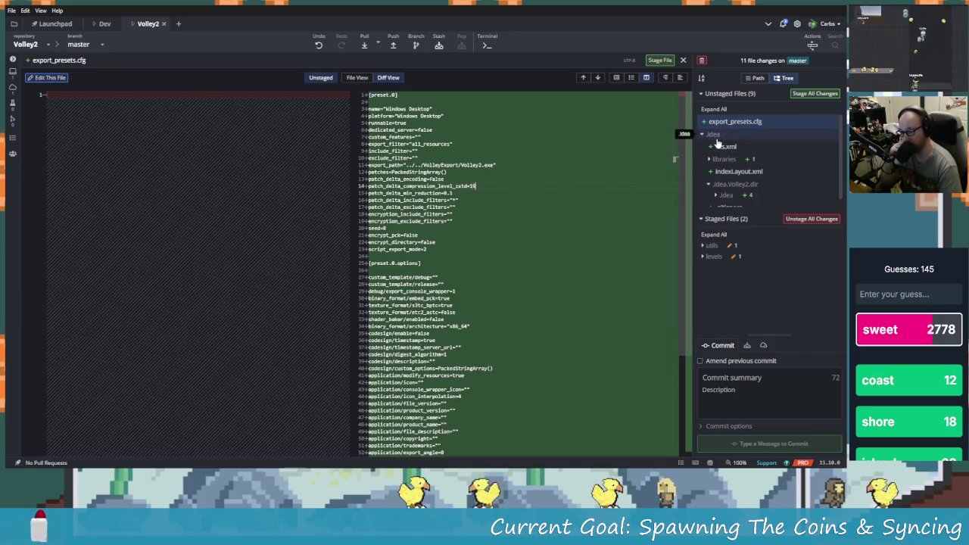
Collapse the unstaged .idea folders and scroll through the export_presets.cfg diff.
left_click(716, 137)
left_click(734, 175)
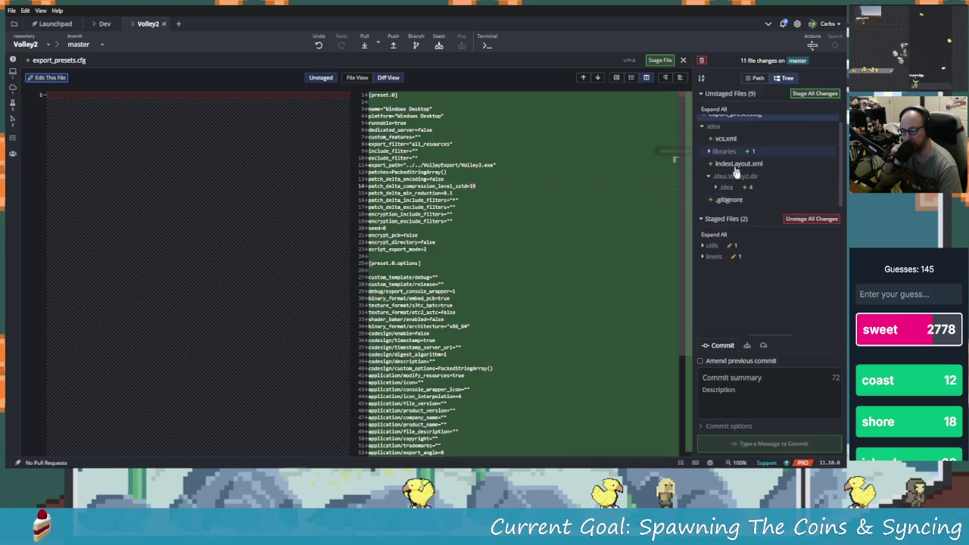
left_click(711, 176)
left_click(712, 134)
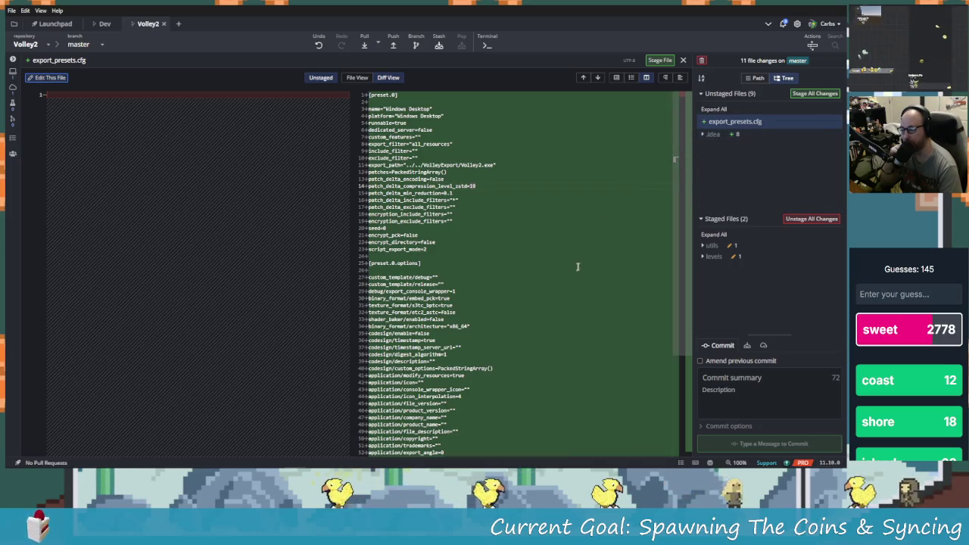
scroll(571, 280, "down", 2)
scroll(571, 280, "down", 5)
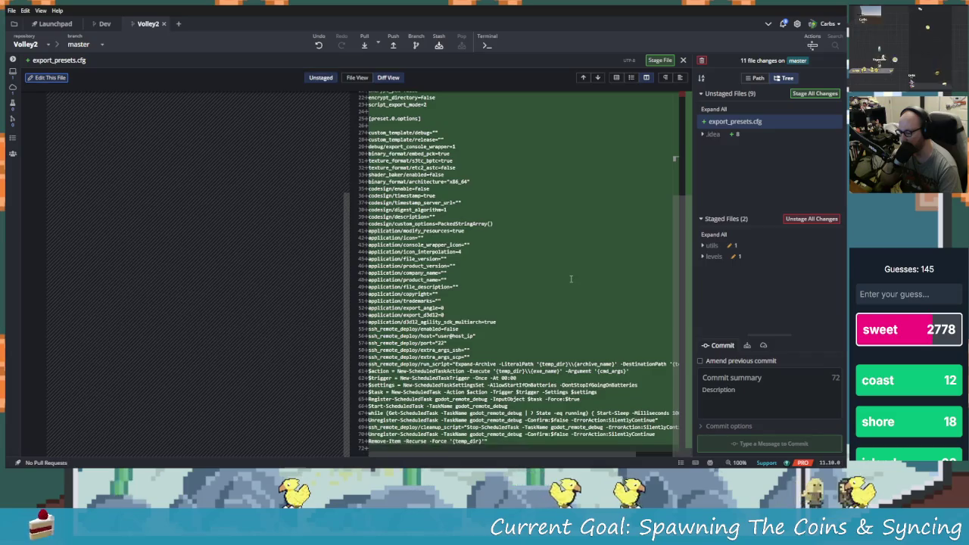
scroll(580, 278, "up", 7)
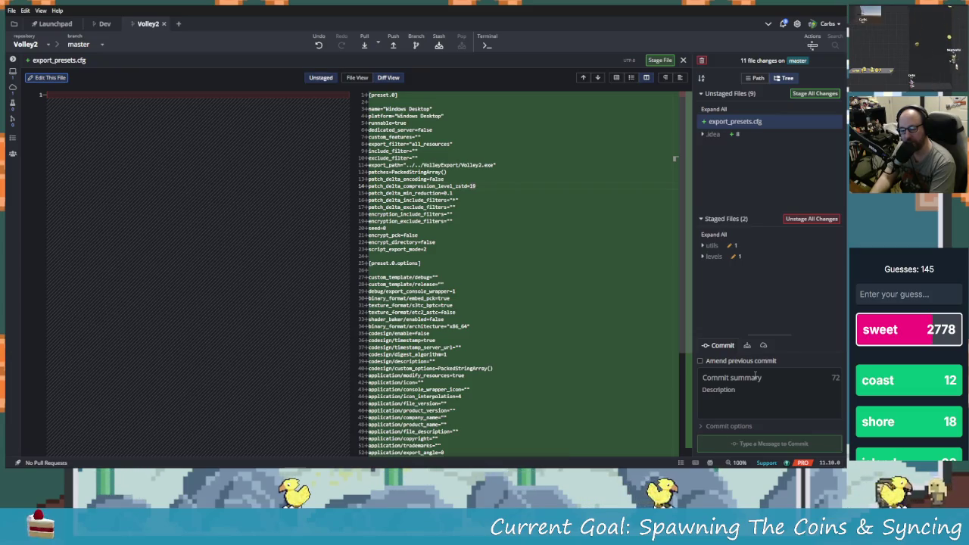
Write the commit summary on handling server disconnects, ending with 'Player Select' instead of 'Main'.
type("Hand")
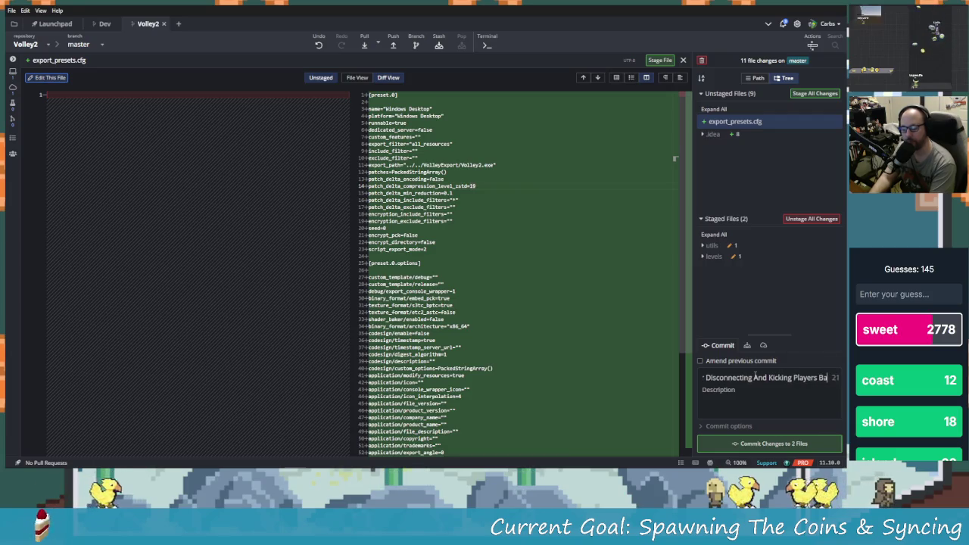
type("Ma")
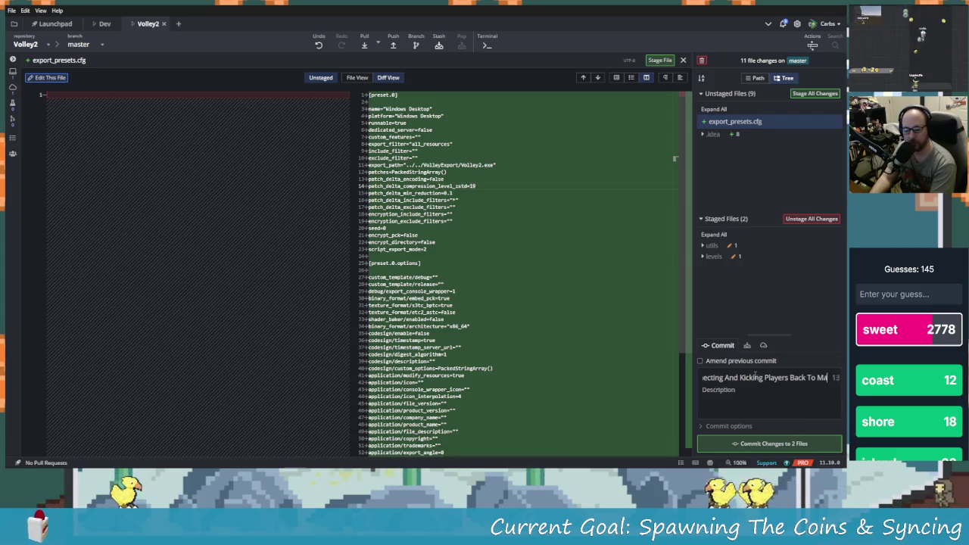
key("BackSpace")
key("BackSpace")
key("BackSpace")
type("Player Select")
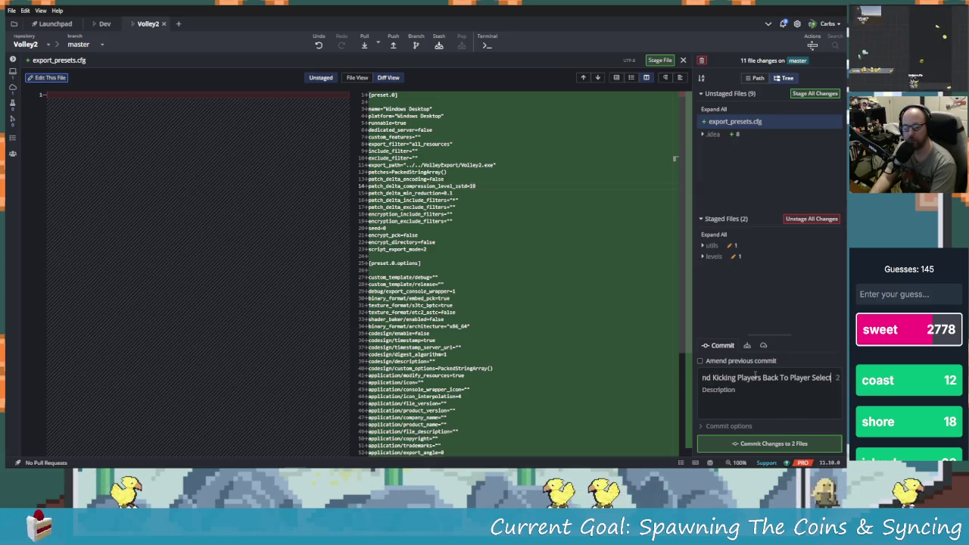
key("alt+Tab")
key("alt+Tab")
key("alt+Tab")
left_click(106, 15)
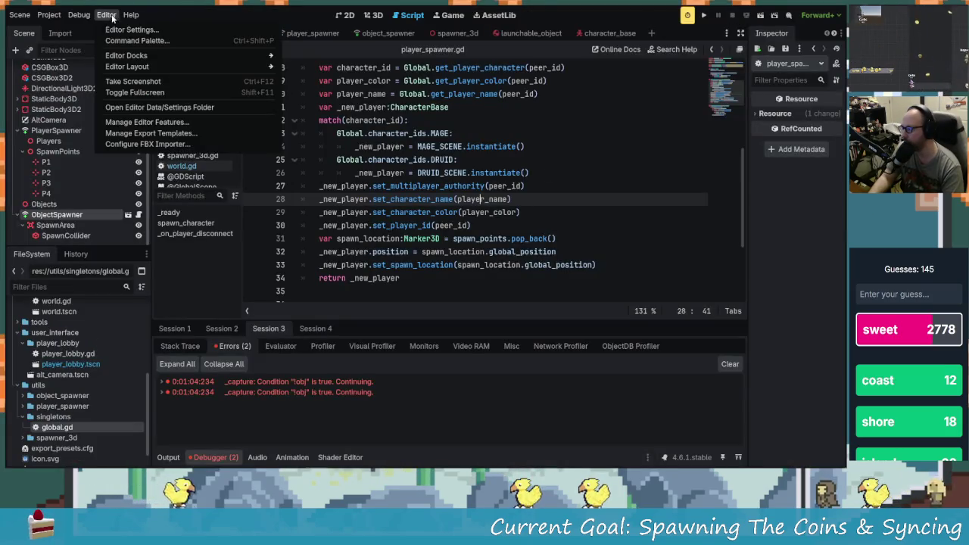
Run the project as three debug instances and drag two game windows into the top-left area.
left_click(78, 15)
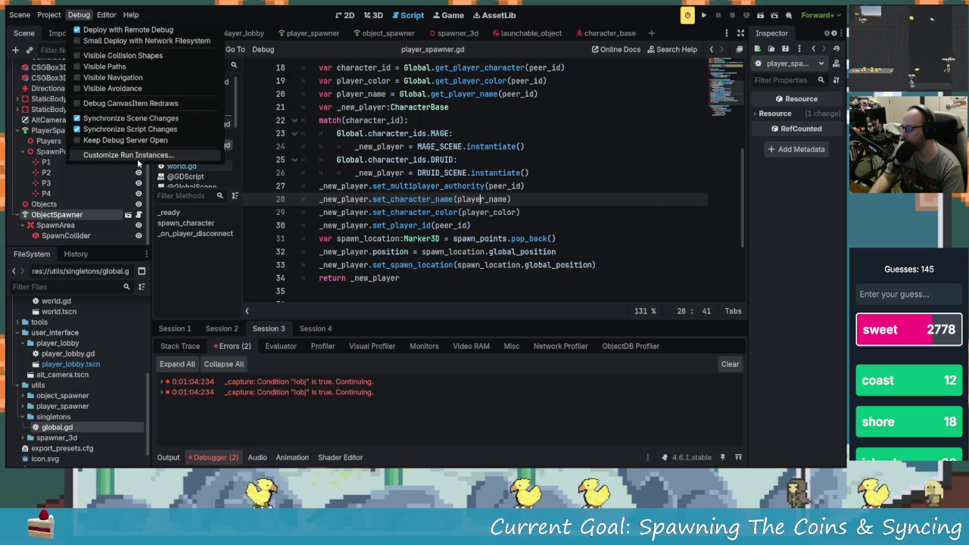
left_click(132, 155)
left_click(444, 349)
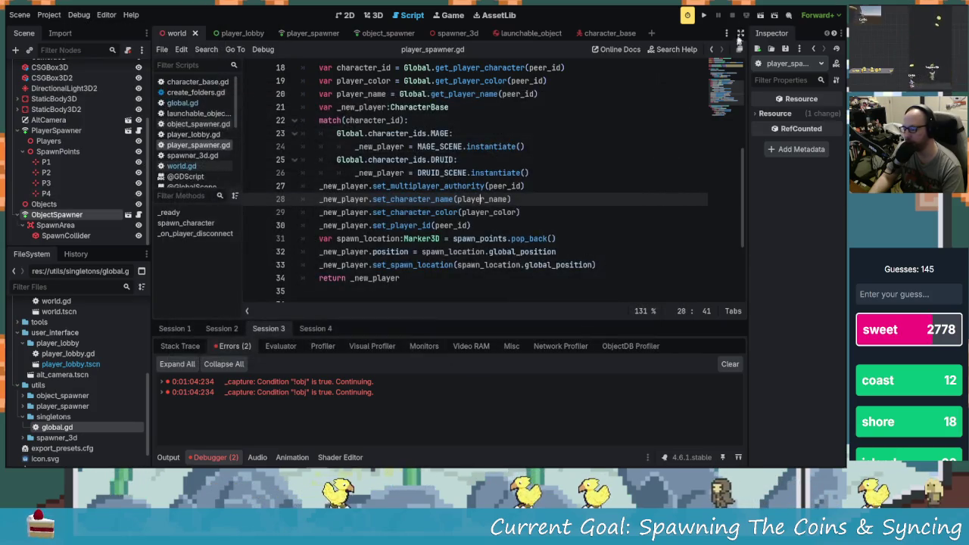
left_click(706, 16)
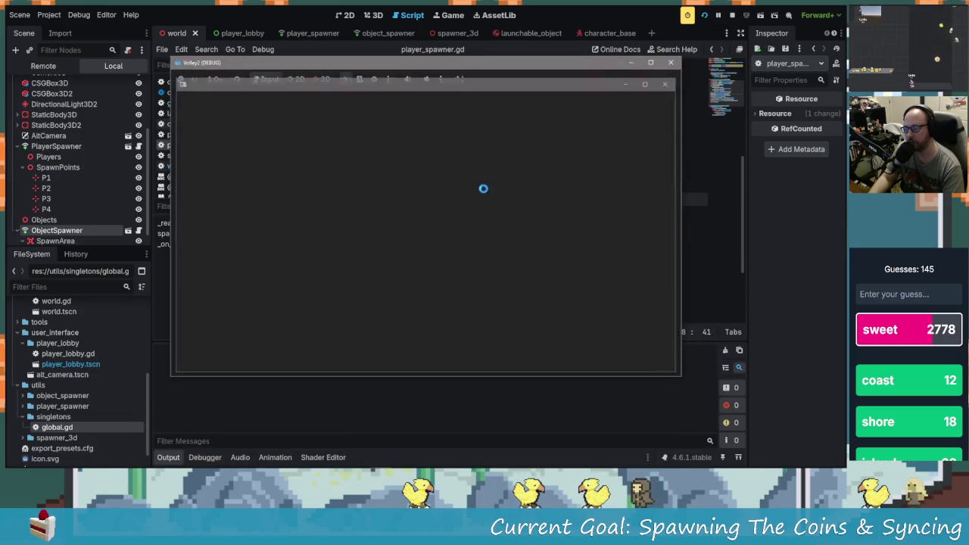
mouse_move(391, 89)
left_mouse_down()
mouse_move(461, 104)
mouse_move(412, 74)
mouse_move(230, 57)
mouse_move(240, 63)
left_mouse_up()
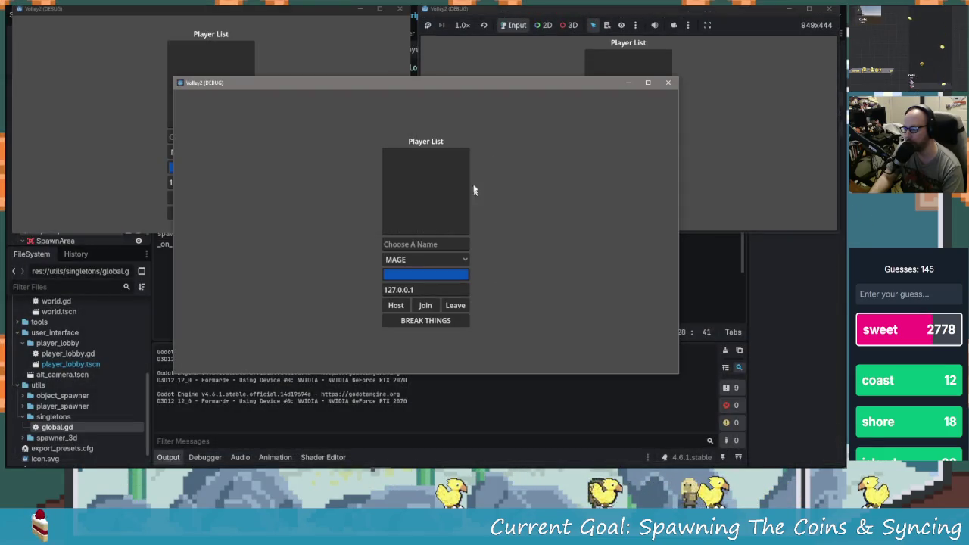
mouse_move(488, 86)
left_mouse_down()
mouse_move(256, 242)
mouse_move(257, 261)
mouse_move(227, 113)
left_mouse_up()
Tile the third game window bottom-left and enter player names H1 and ca.
left_click(242, 137)
mouse_move(380, 130)
left_mouse_down()
mouse_move(151, 303)
mouse_move(151, 317)
left_mouse_up()
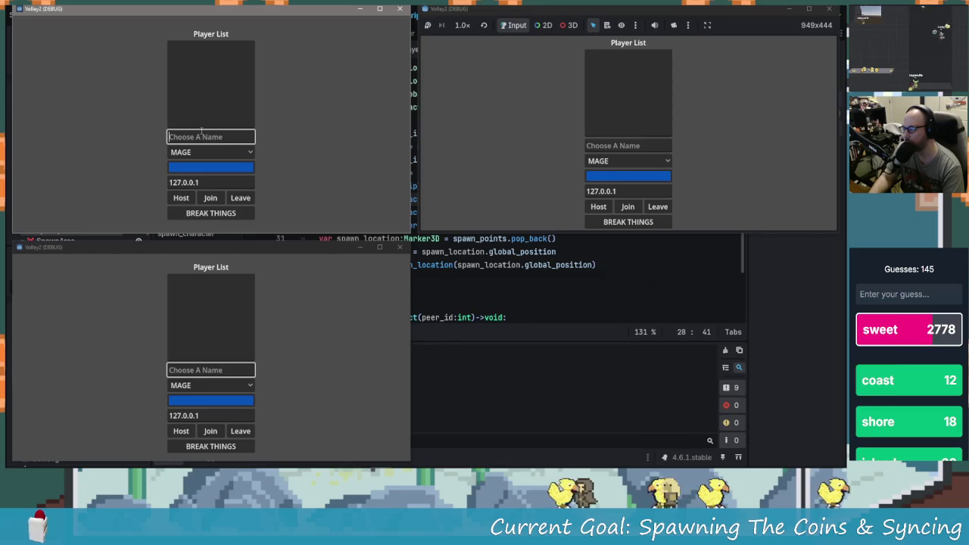
type("H")
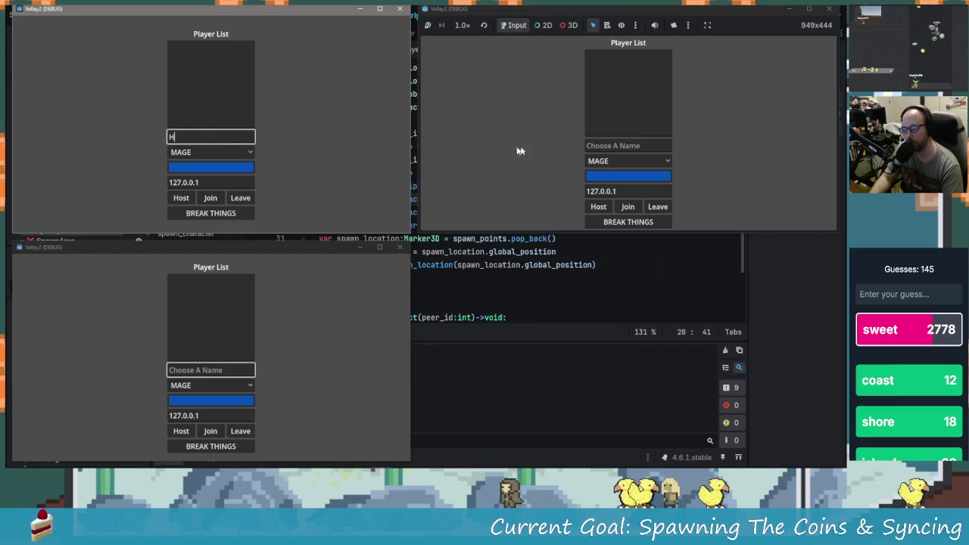
type("1")
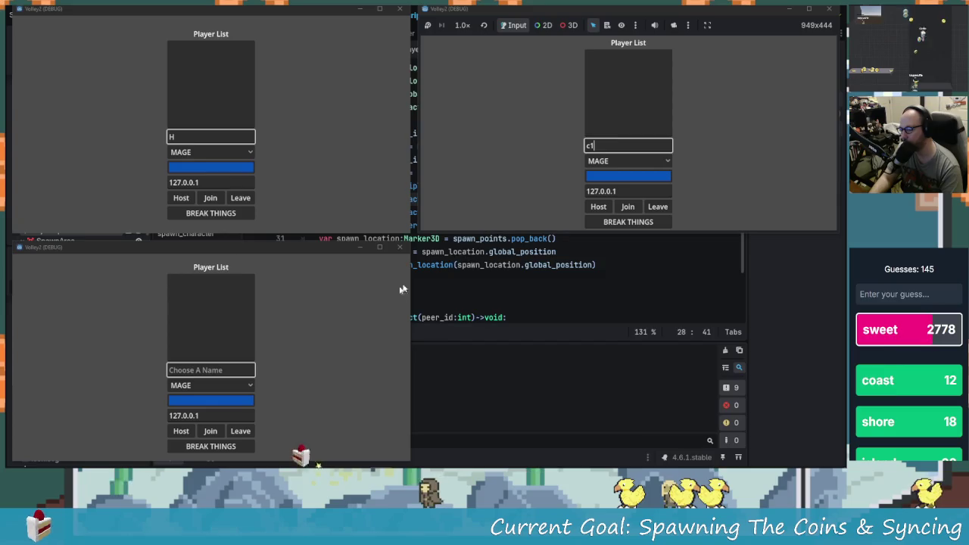
left_click(246, 372)
type("ca")
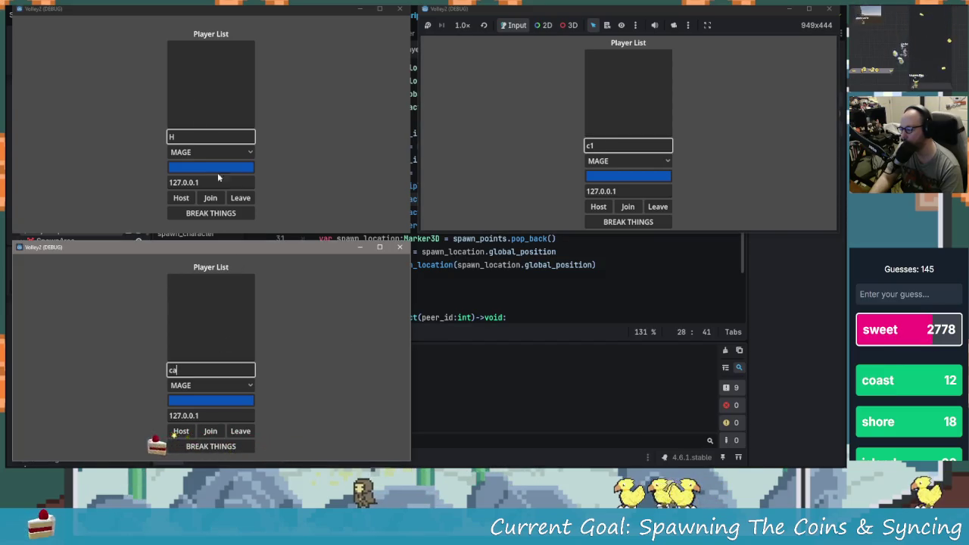
Host from the top-left game, join from the other two, and start the match.
left_click(190, 200)
left_click(628, 208)
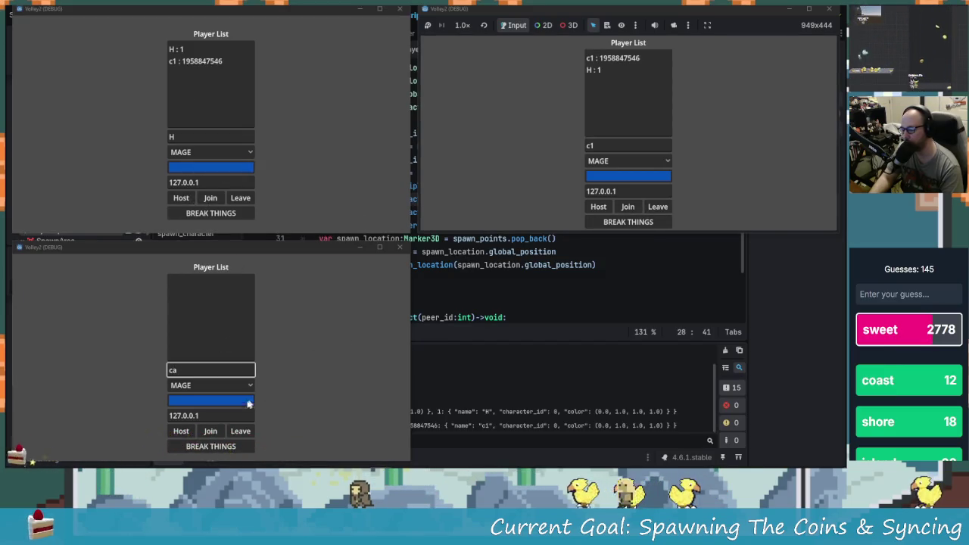
left_click(212, 431)
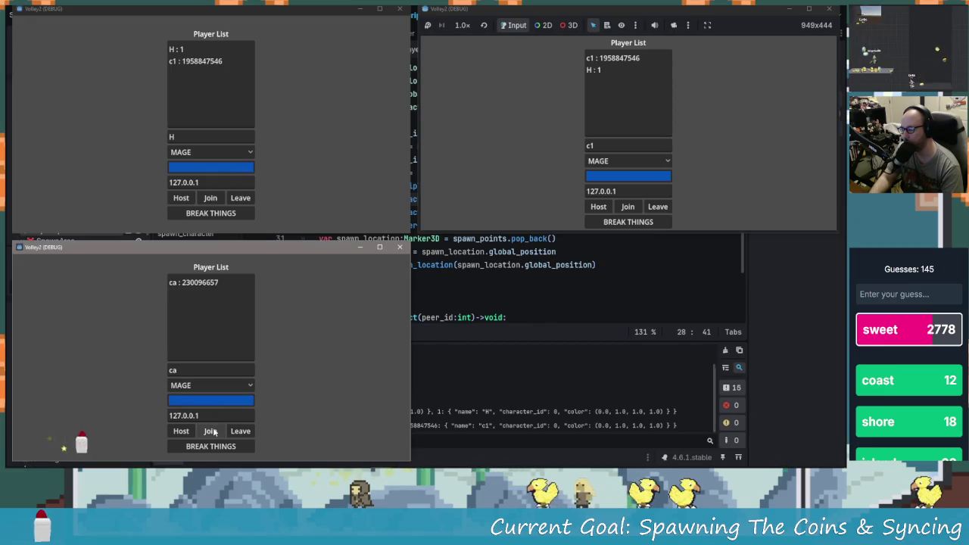
left_click(201, 216)
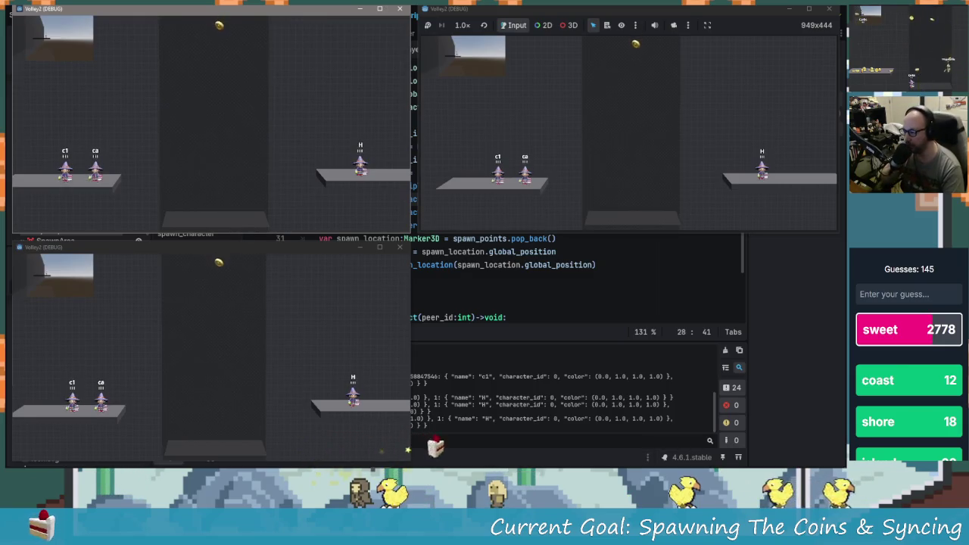
Close the host instance and enter new names fdgdfa and dasgadg in the remaining games.
left_click(405, 12)
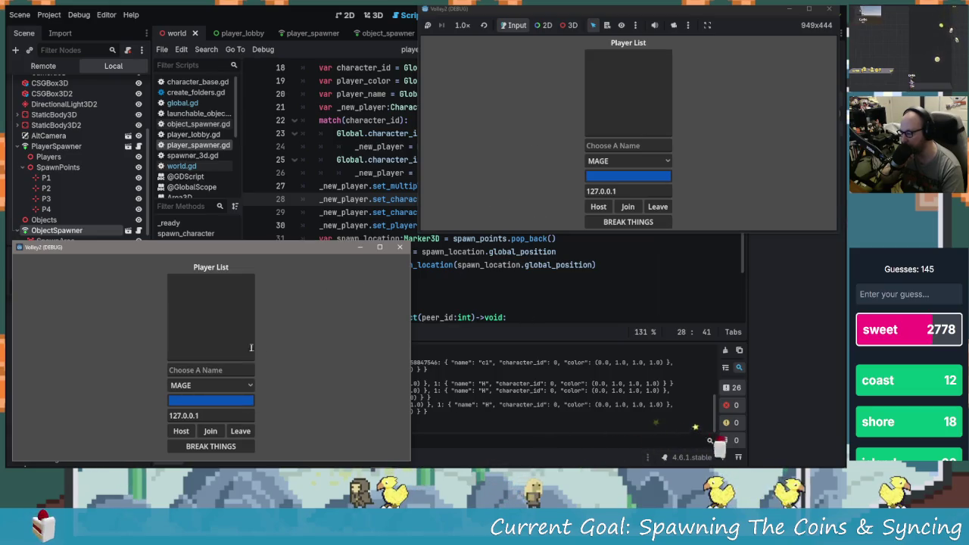
left_click(219, 371)
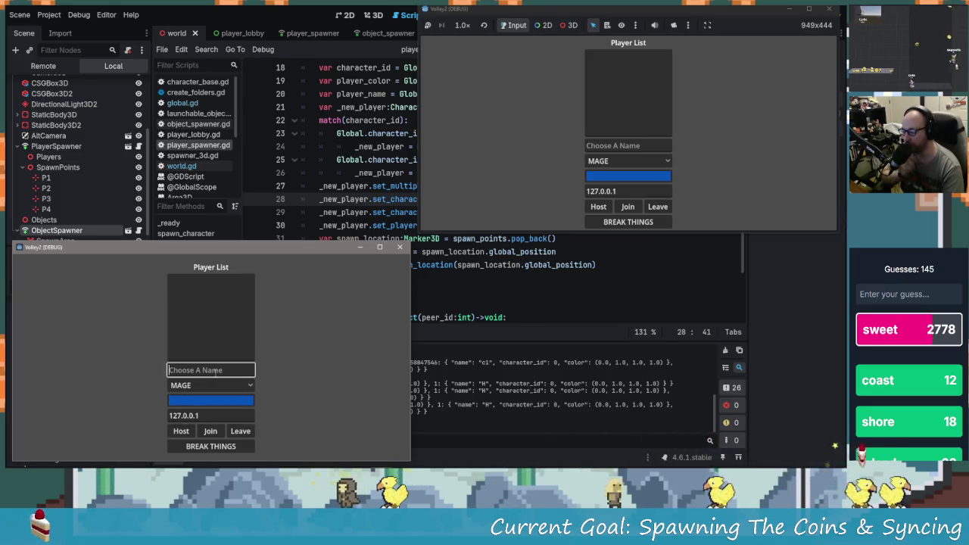
type("fdgdfa")
key("alt+Tab")
type("dasgadg")
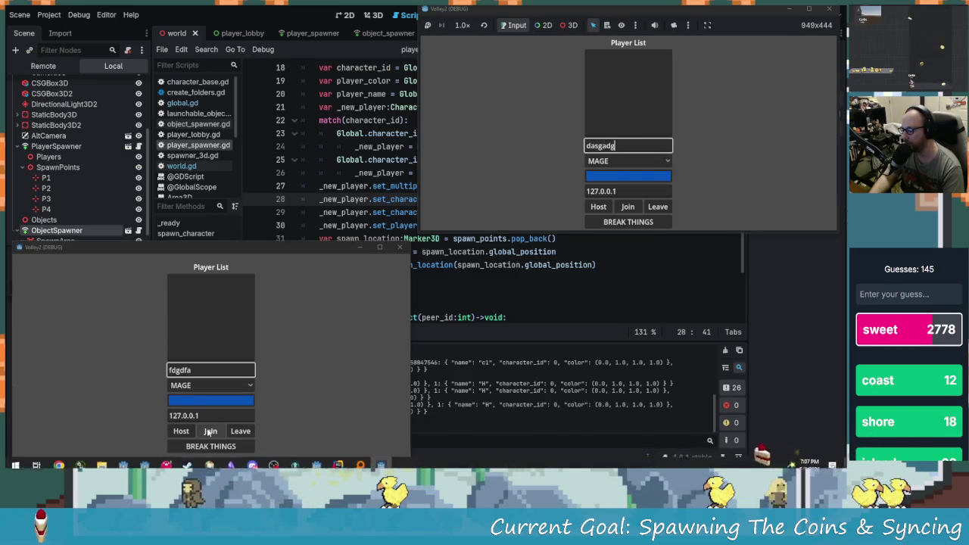
Host from the lower game, join from the top one, start the match, then close the client.
left_click(177, 430)
left_click(177, 430)
left_click(627, 206)
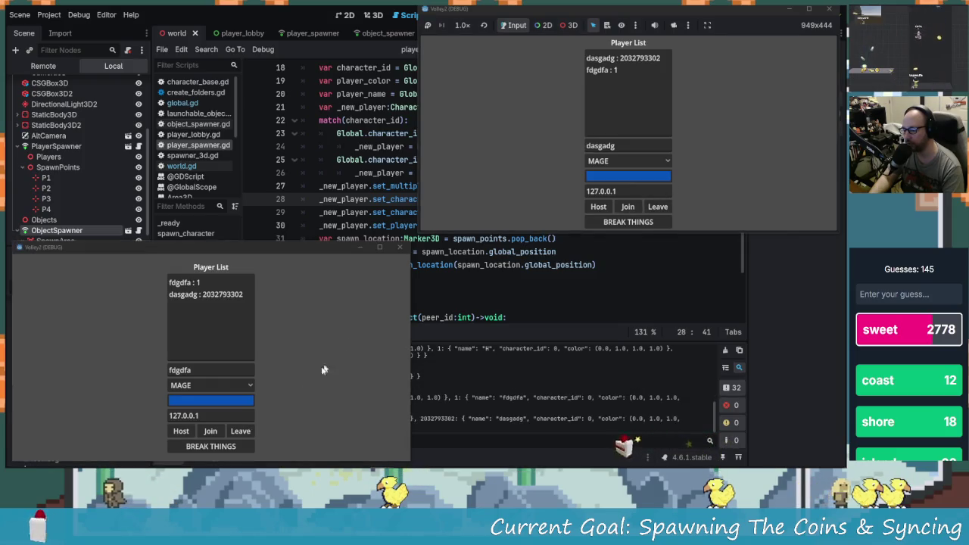
left_click(227, 446)
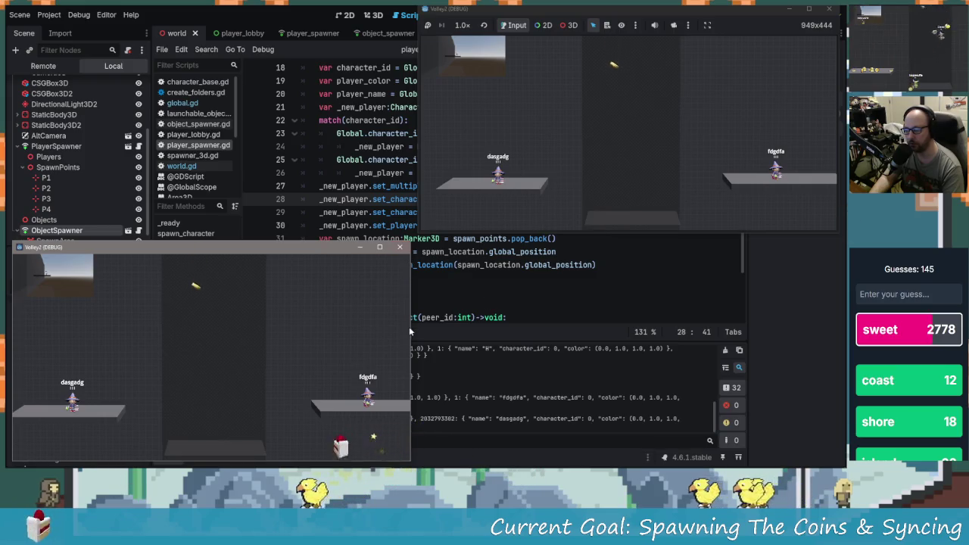
left_click(832, 15)
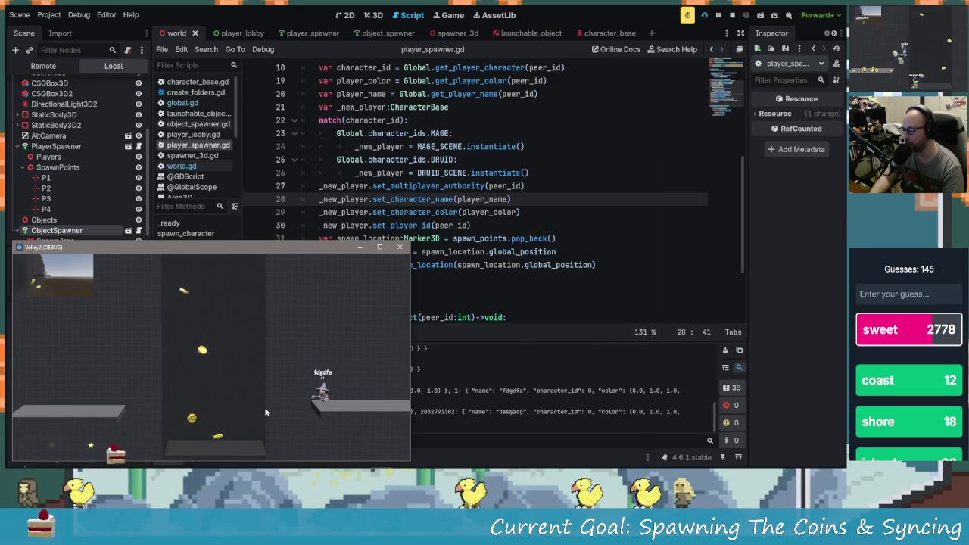
Close the last game window and commit the two staged files in GitKraken.
left_click(399, 247)
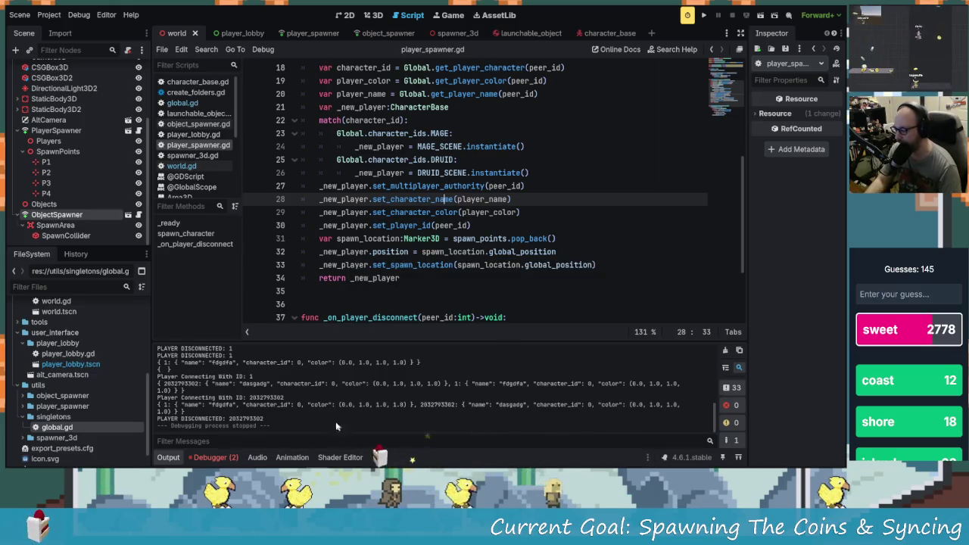
scroll(454, 227, "up", 6)
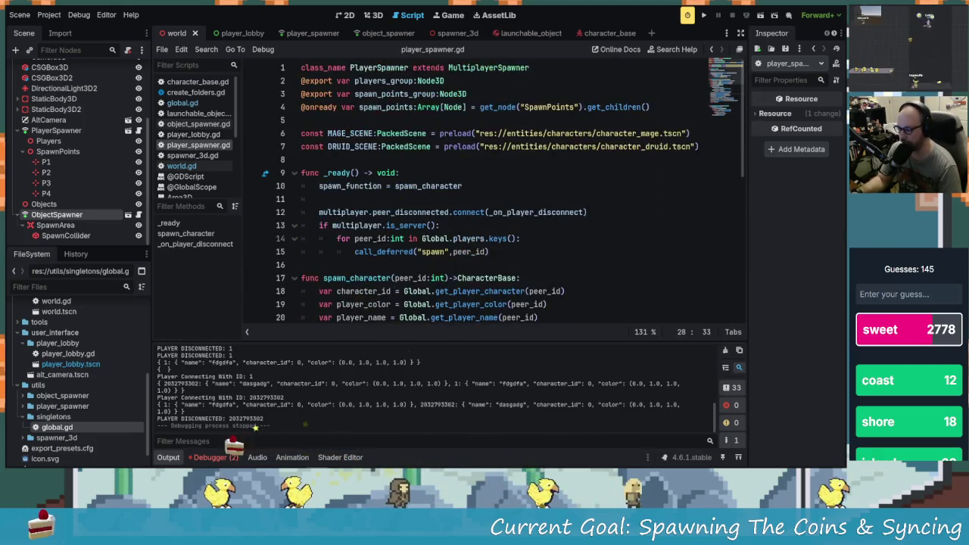
key("alt+Tab")
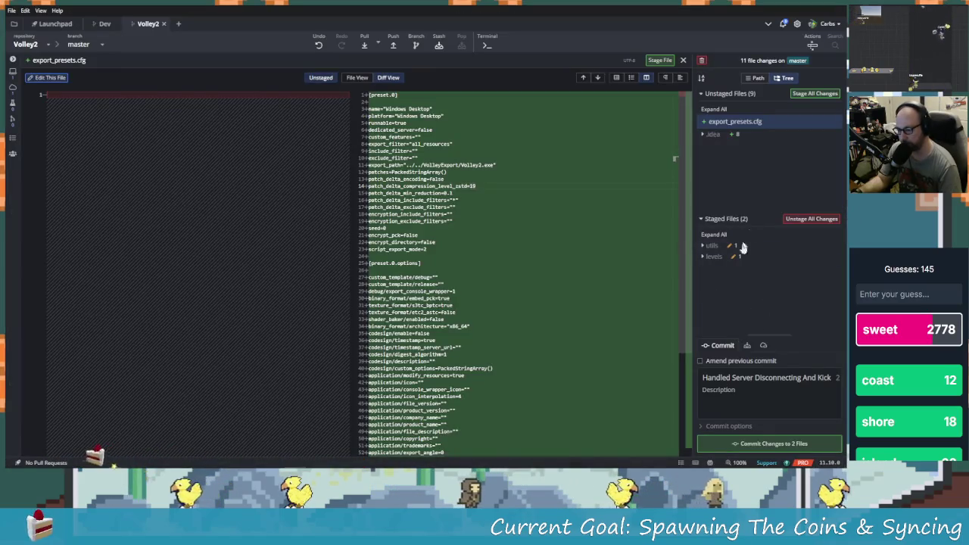
left_click(769, 443)
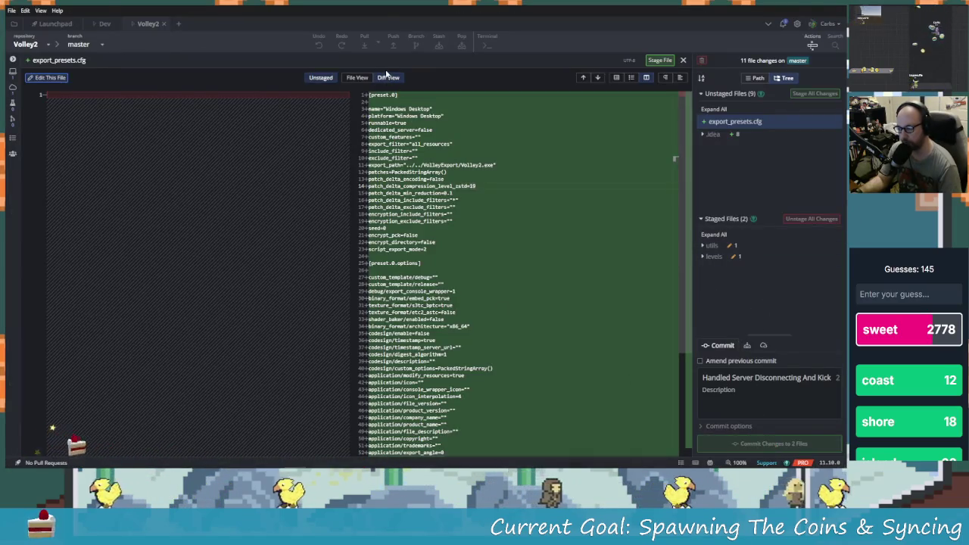
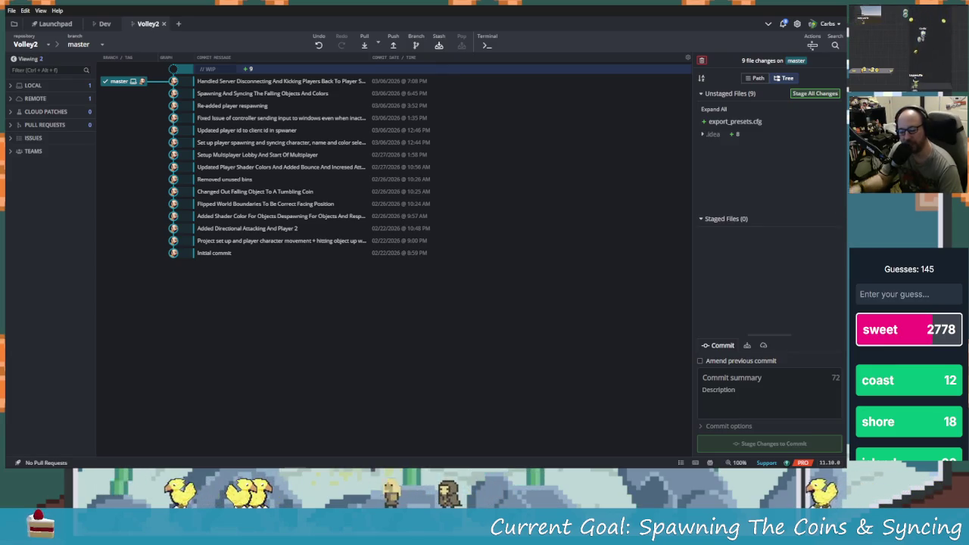
Switch from GitKraken back to the Godot editor showing player_spawner.gd.
mouse_move(330, 467)
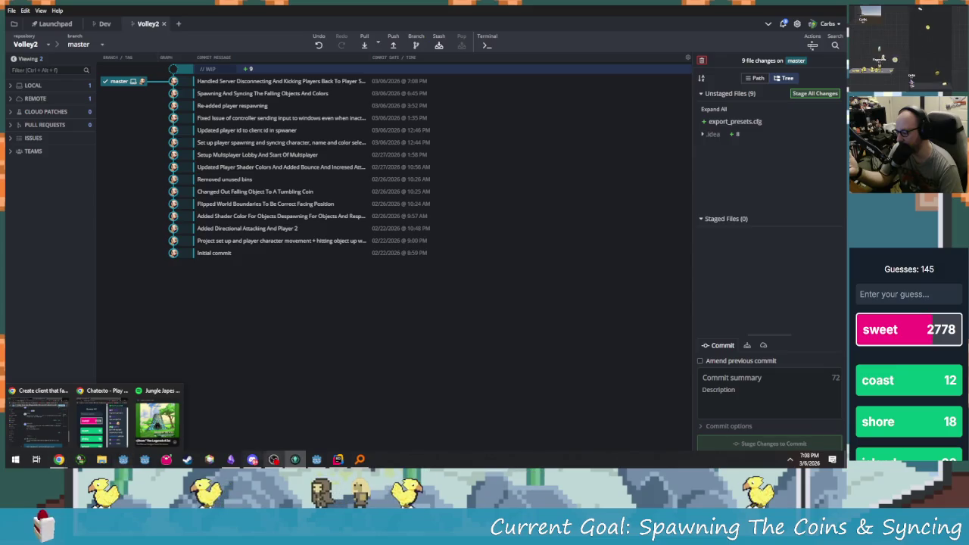
left_click(315, 460)
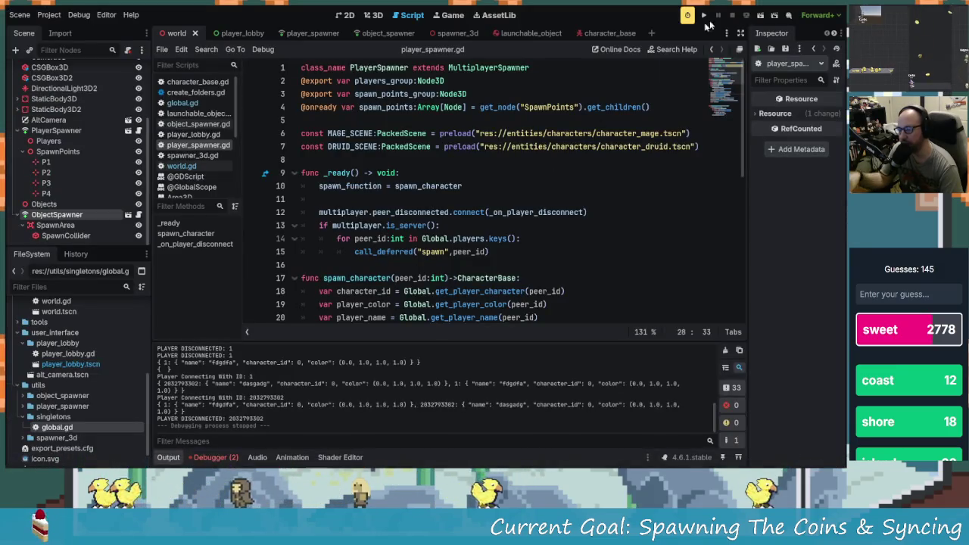
Stop the running game, set Customize Run Instances to 4 instances, and run the project.
left_click(704, 16)
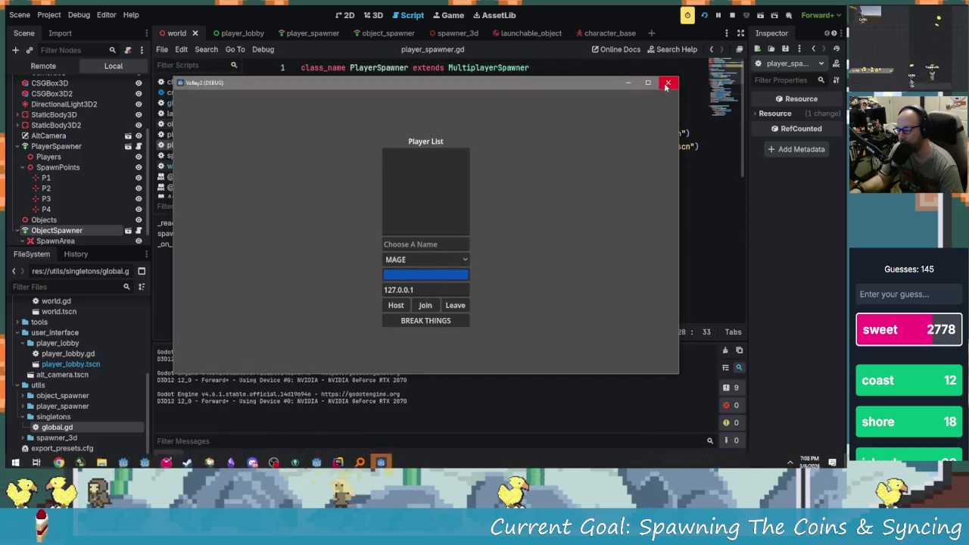
left_click(666, 83)
left_click(79, 14)
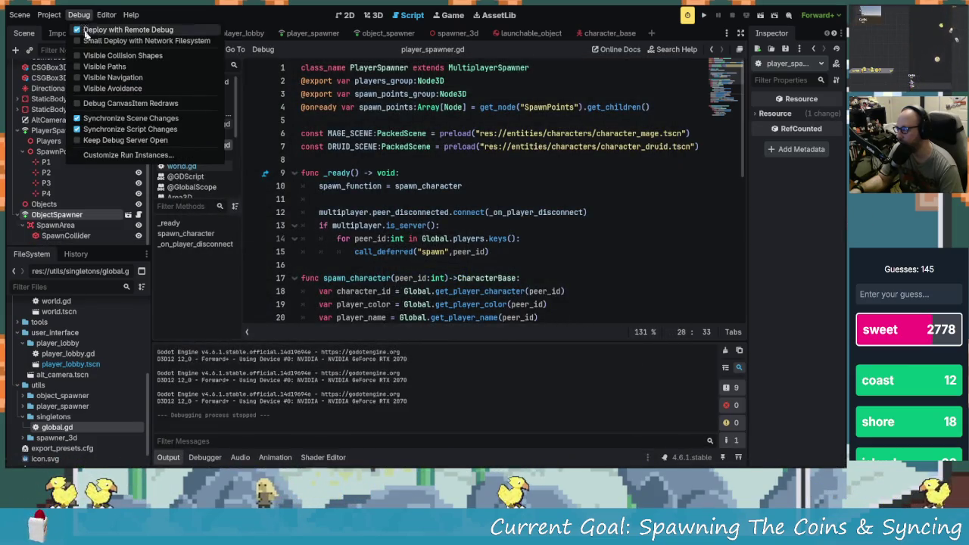
mouse_move(106, 14)
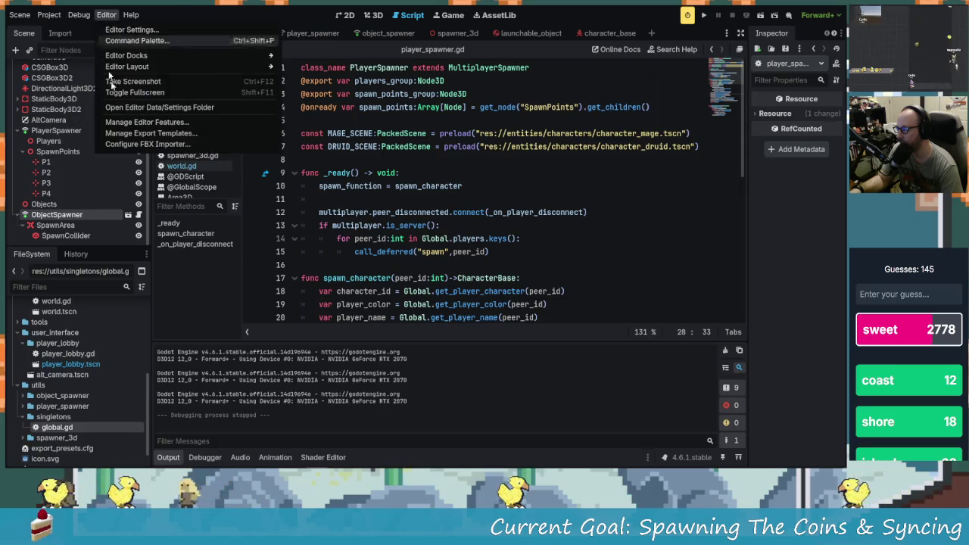
left_click(129, 157)
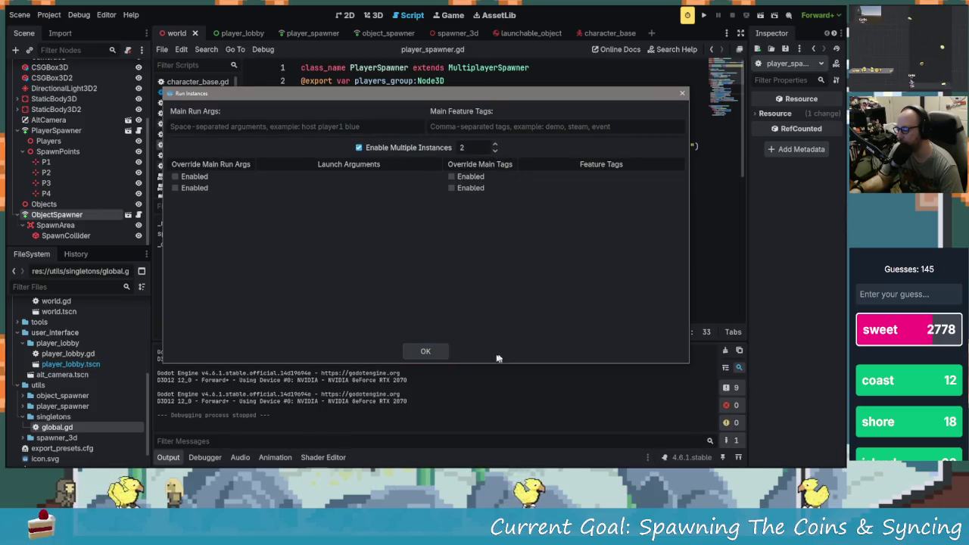
double_click(496, 146)
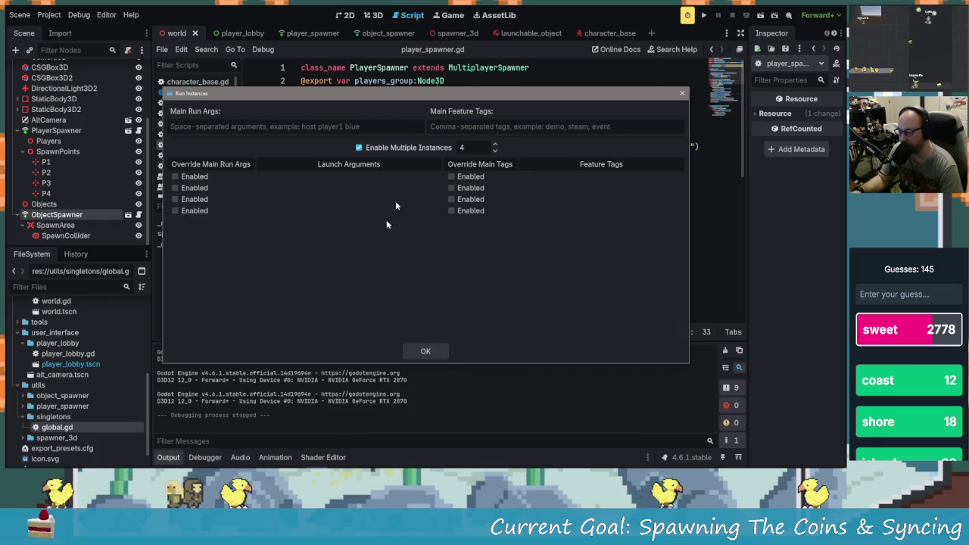
left_click(426, 351)
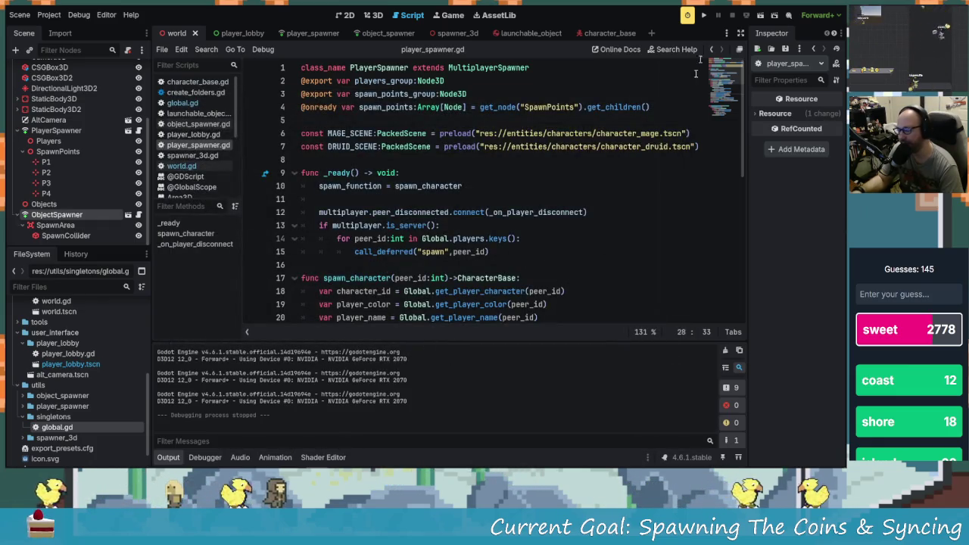
left_click(704, 16)
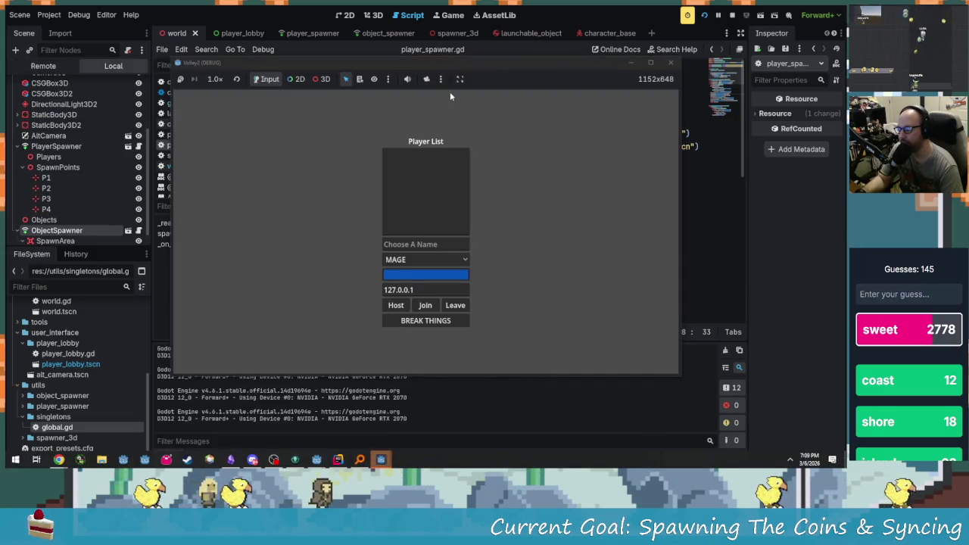
Tile the four game windows into the four screen quarters.
left_click_drag(460, 66, 295, 11)
mouse_move(535, 85)
left_mouse_down()
mouse_move(615, 85)
mouse_move(660, 43)
left_mouse_up()
left_click(337, 271)
mouse_move(454, 85)
left_mouse_down()
mouse_move(341, 197)
mouse_move(325, 278)
left_mouse_up()
left_click(497, 287)
left_click_drag(488, 82, 681, 281)
Enter the player names P1 through P4 in the four lobby windows.
left_click(220, 146)
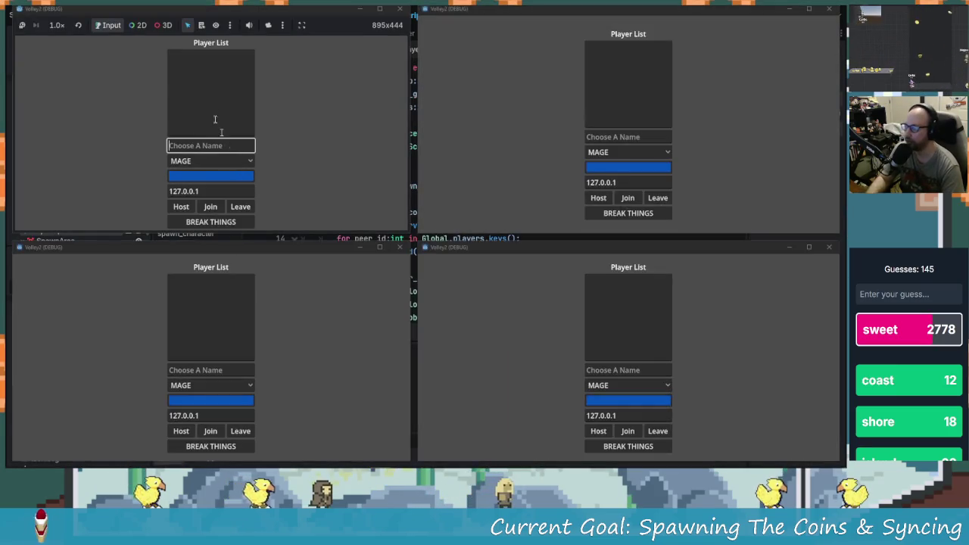
type("P1")
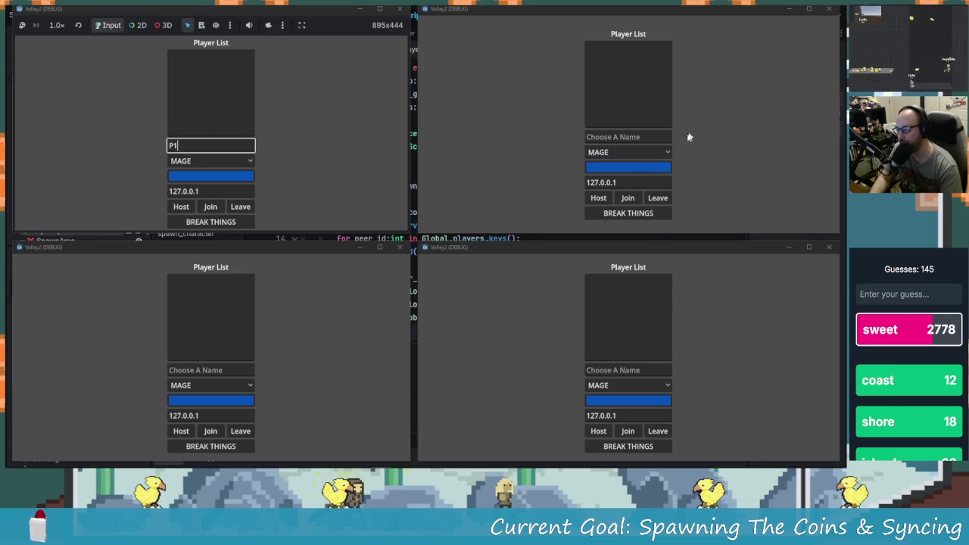
left_click(634, 139)
type("P2")
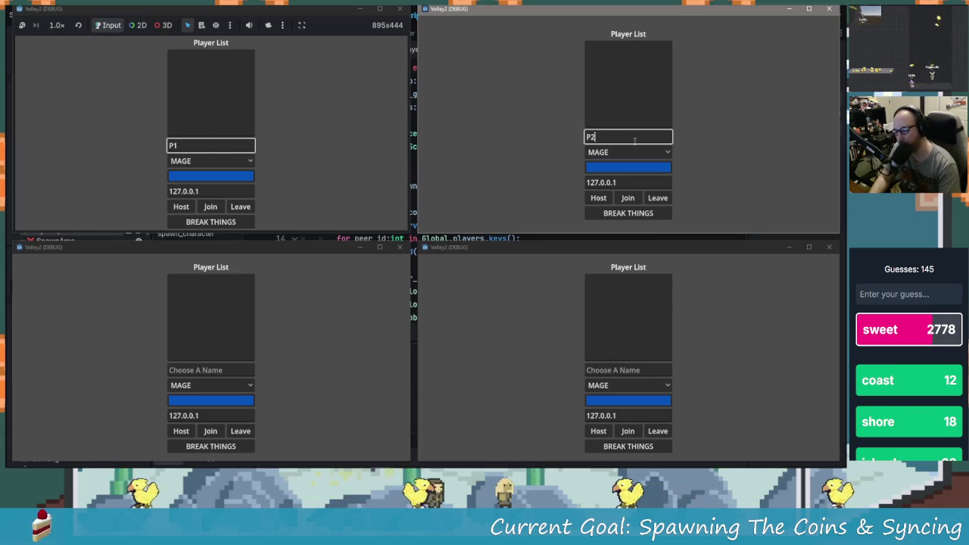
left_click(214, 369)
type("P3")
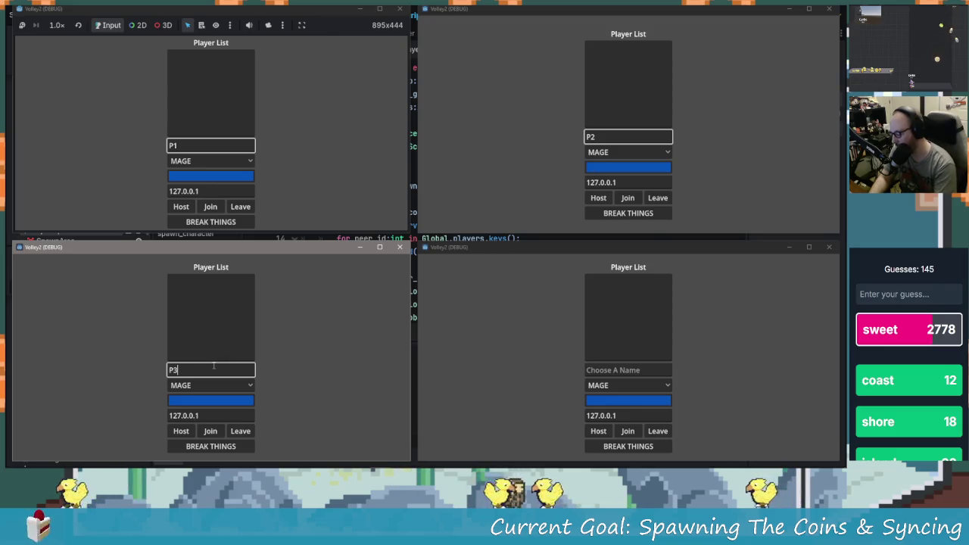
left_click(621, 370)
type("P4")
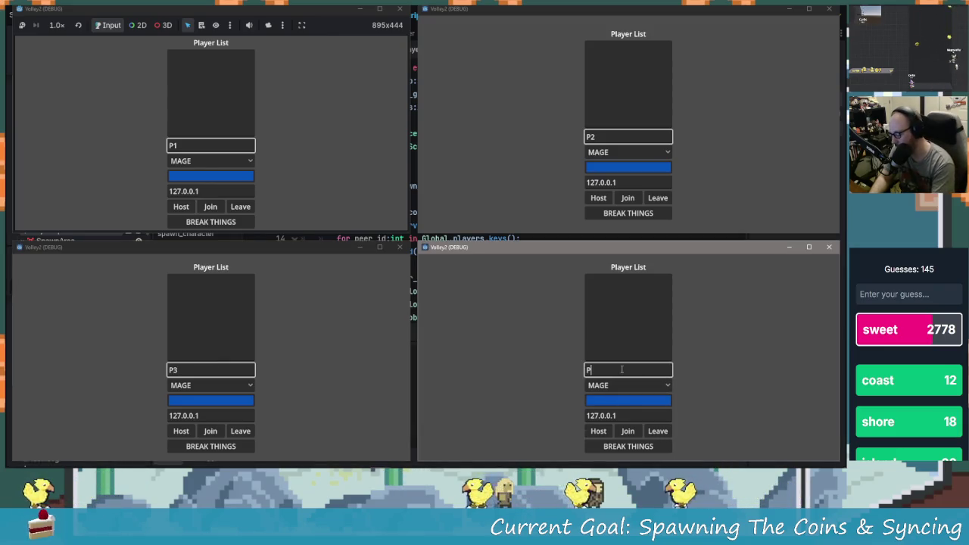
Leave P1's colour unchanged and make P2 a green DRUID.
left_click(184, 177)
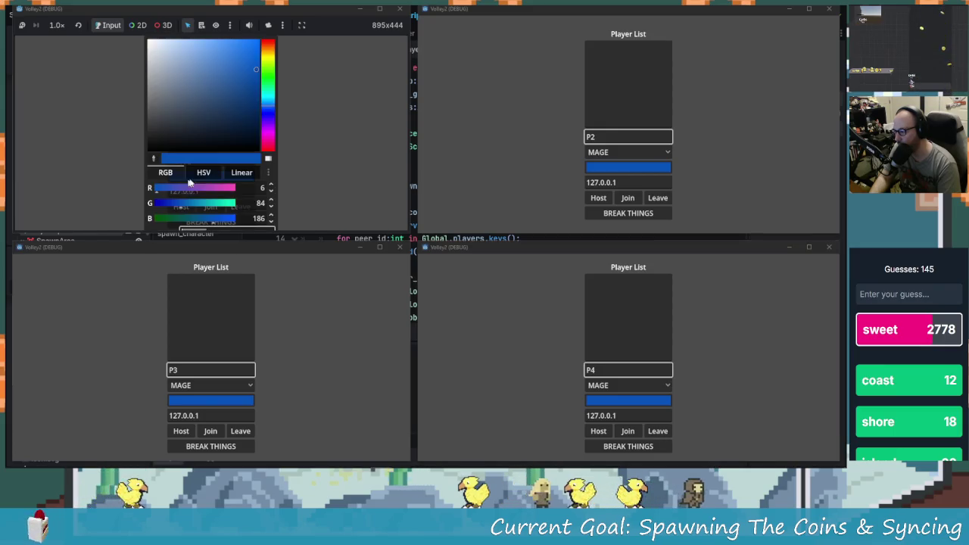
left_click(324, 160)
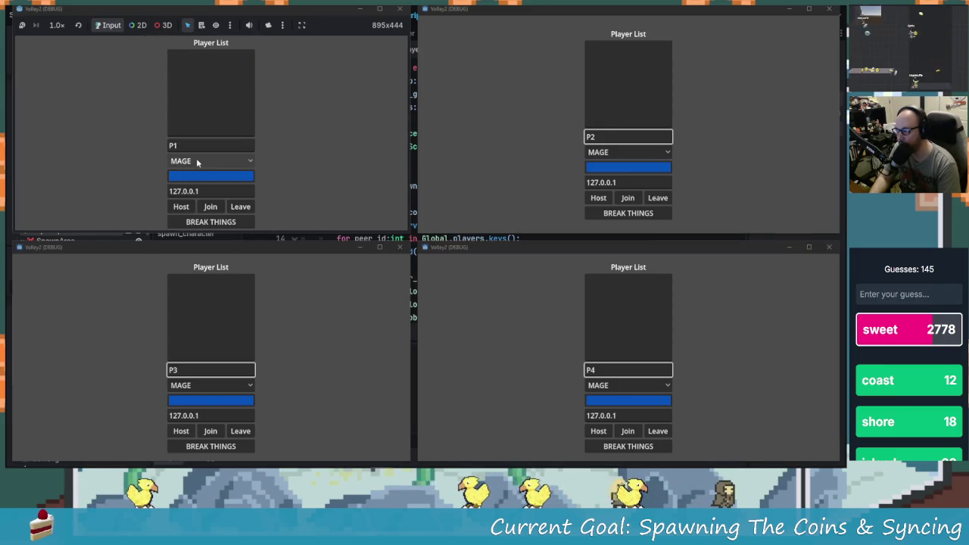
left_click(624, 177)
left_click(625, 172)
left_click(685, 54)
left_click(671, 32)
left_click(658, 179)
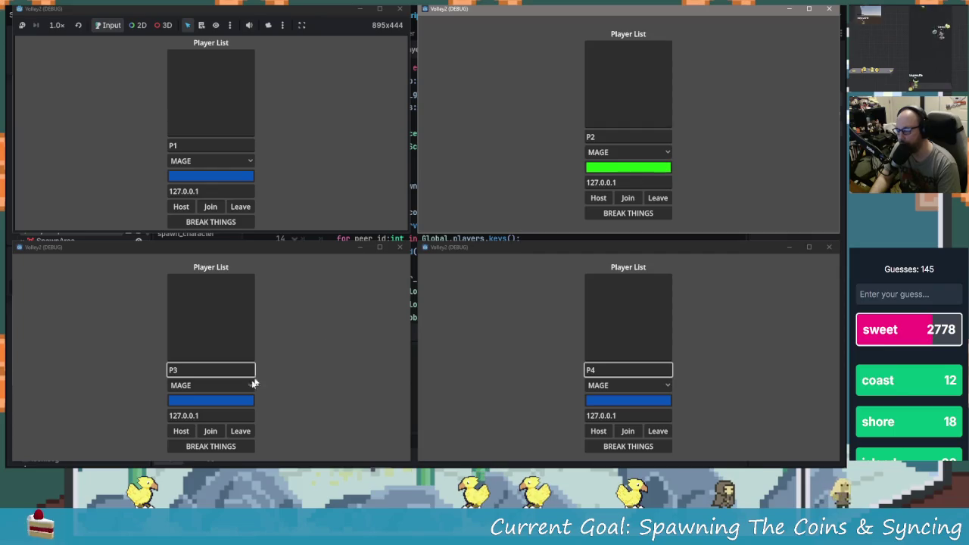
left_click(595, 155)
left_click(598, 176)
Keep P3 as MAGE and change its colour to red.
left_click(266, 407)
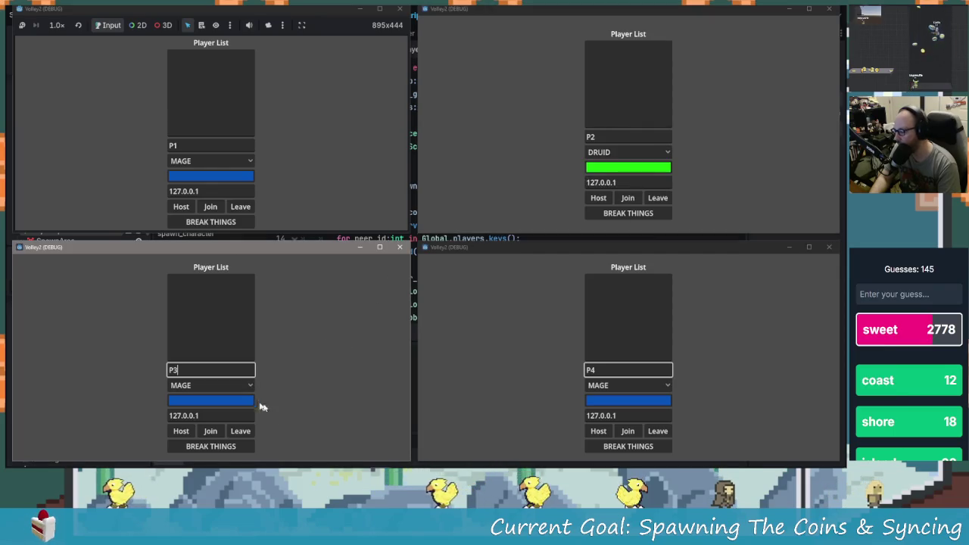
left_click(225, 383)
left_click(265, 385)
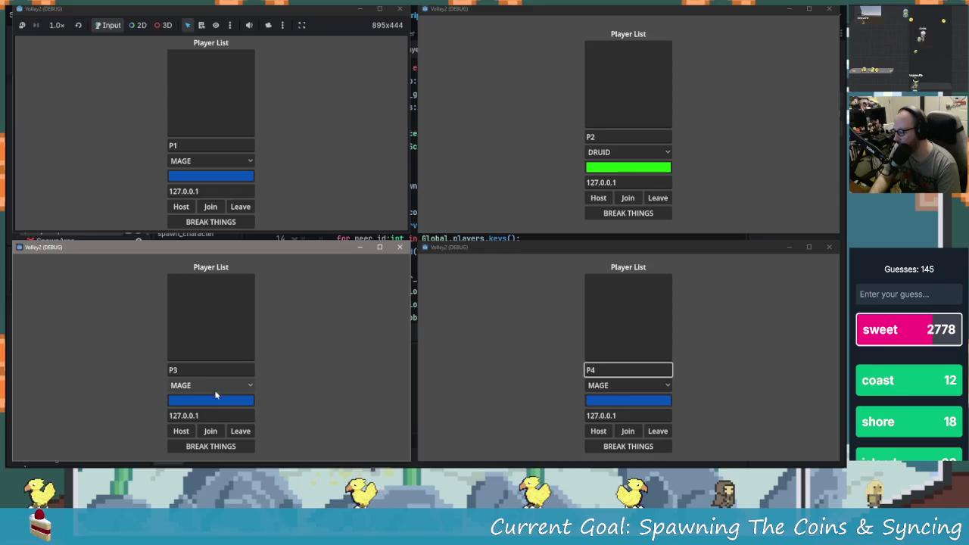
left_click(226, 404)
left_click_drag(268, 333, 287, 257)
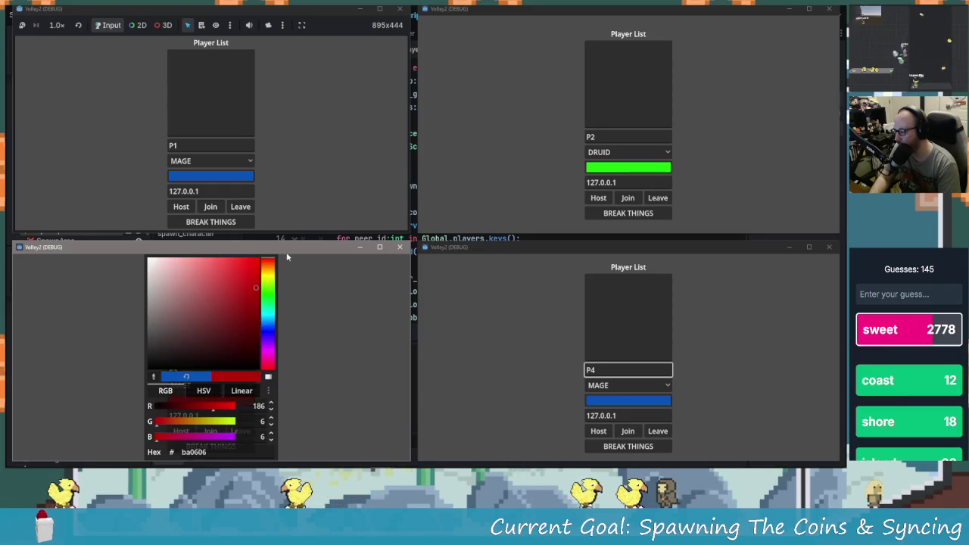
left_click(614, 407)
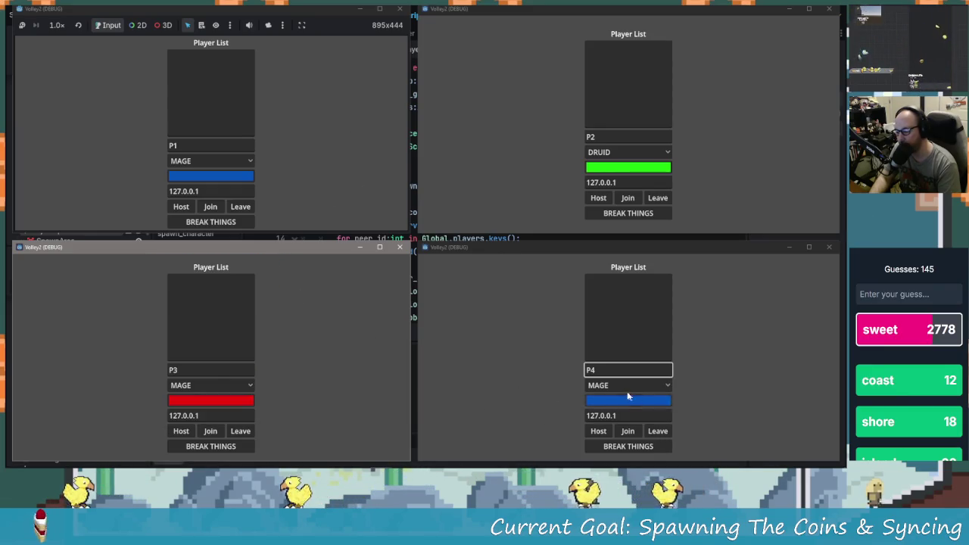
Make P4 a DRUID and change its colour from blue to yellow.
left_click(621, 384)
left_click(620, 385)
left_click(628, 409)
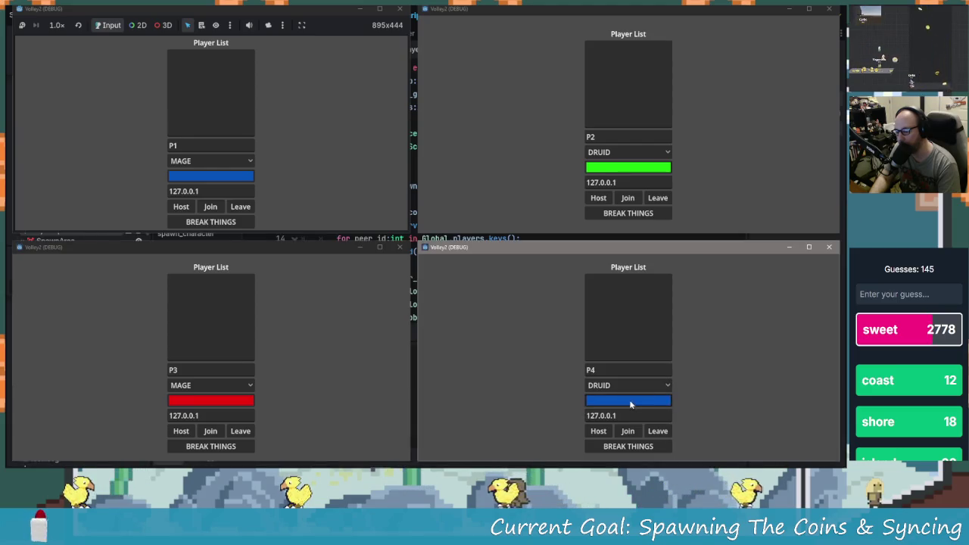
left_click(629, 404)
mouse_move(679, 323)
left_mouse_down()
mouse_move(685, 303)
mouse_move(685, 347)
mouse_move(691, 283)
mouse_move(666, 263)
left_mouse_up()
left_click(537, 429)
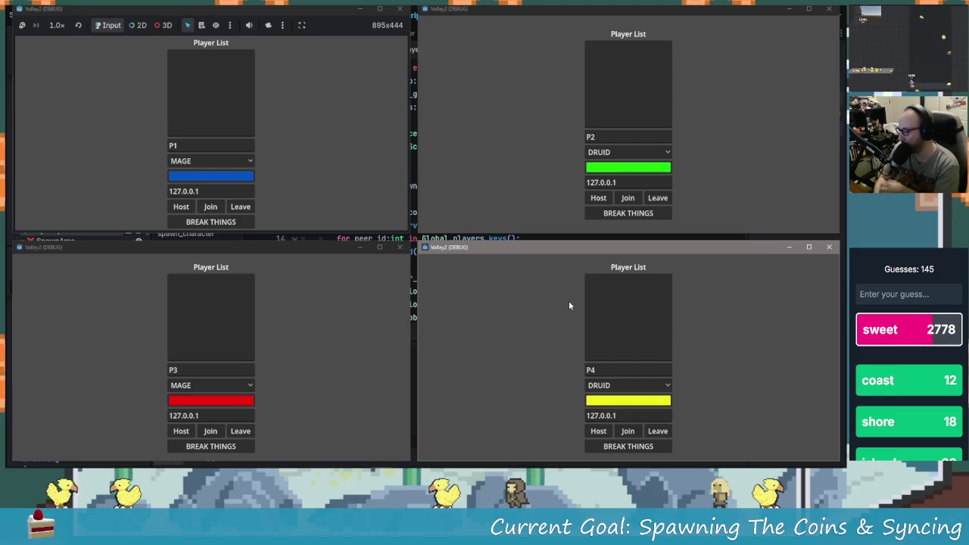
Host from P1's window, join P2, P3 and P4, then start the match with BREAK THINGS.
left_click(192, 209)
left_click(627, 198)
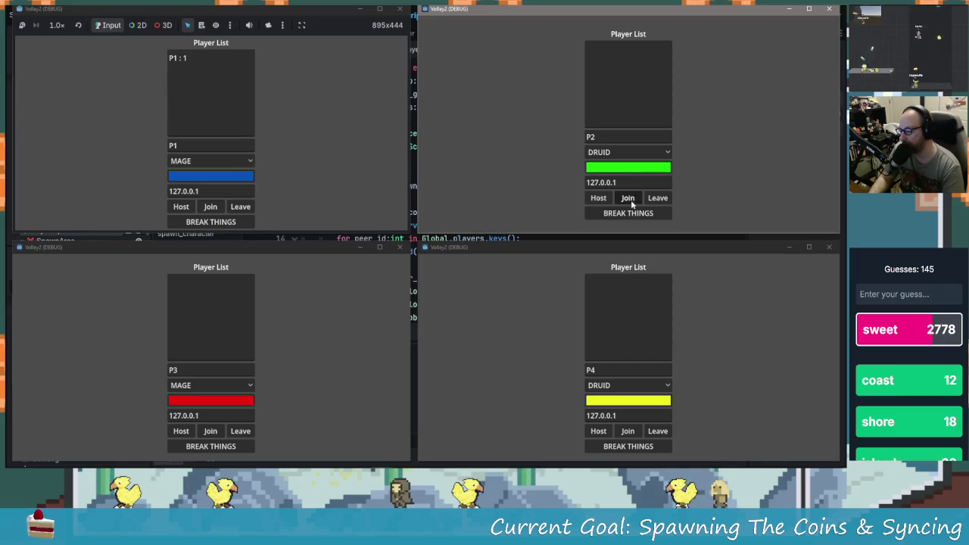
left_click(225, 433)
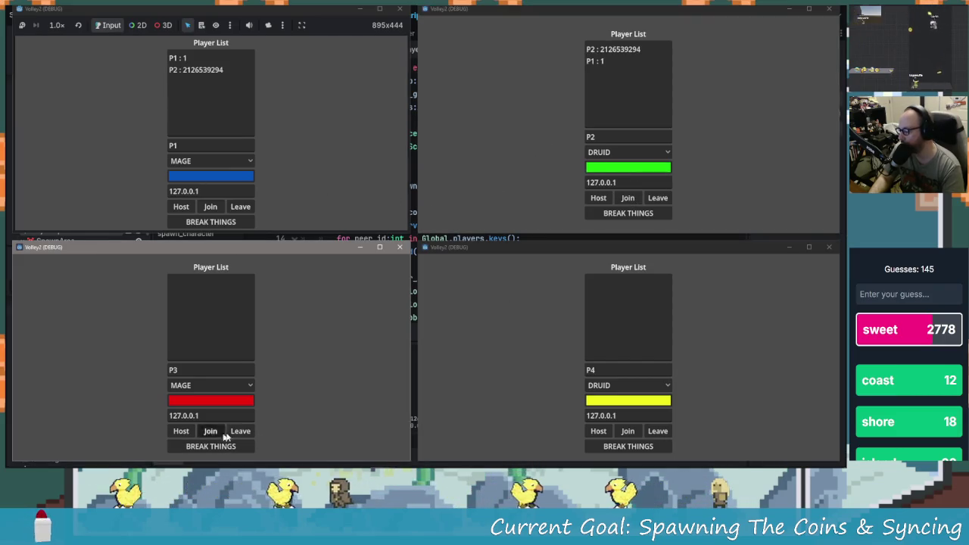
left_click(627, 430)
left_click(232, 221)
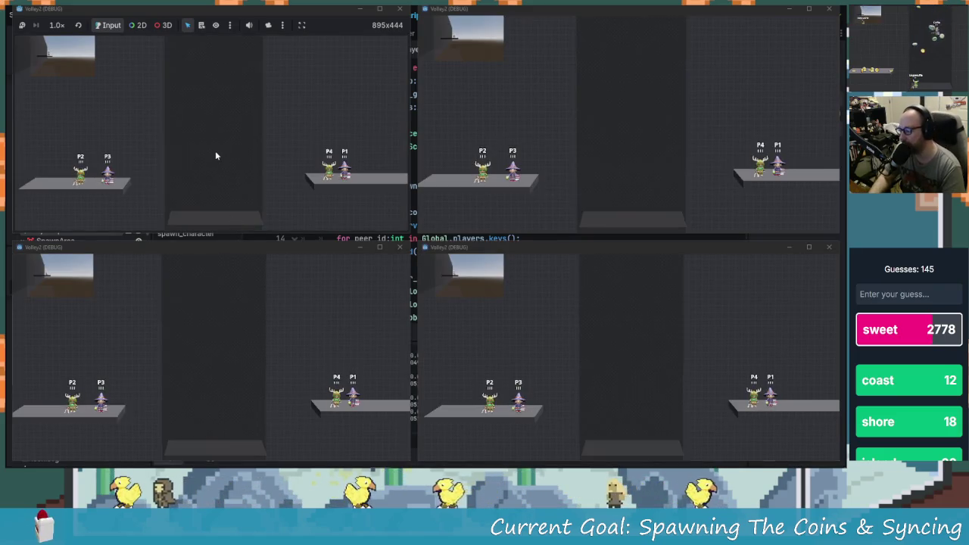
Move and jump P1 around the platforms, over P4 and back onto P4's platform.
key("Left")
key("space")
key("Left")
key("space")
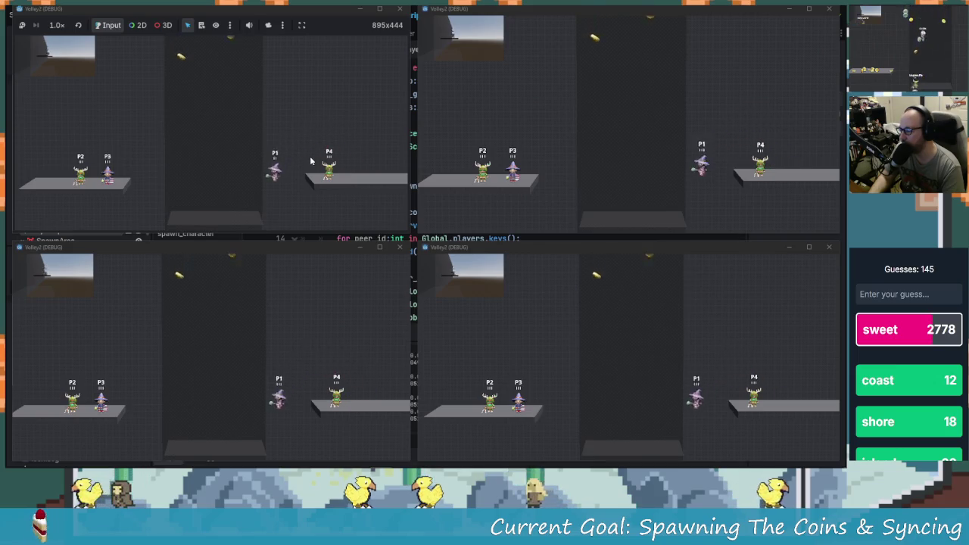
key("Right")
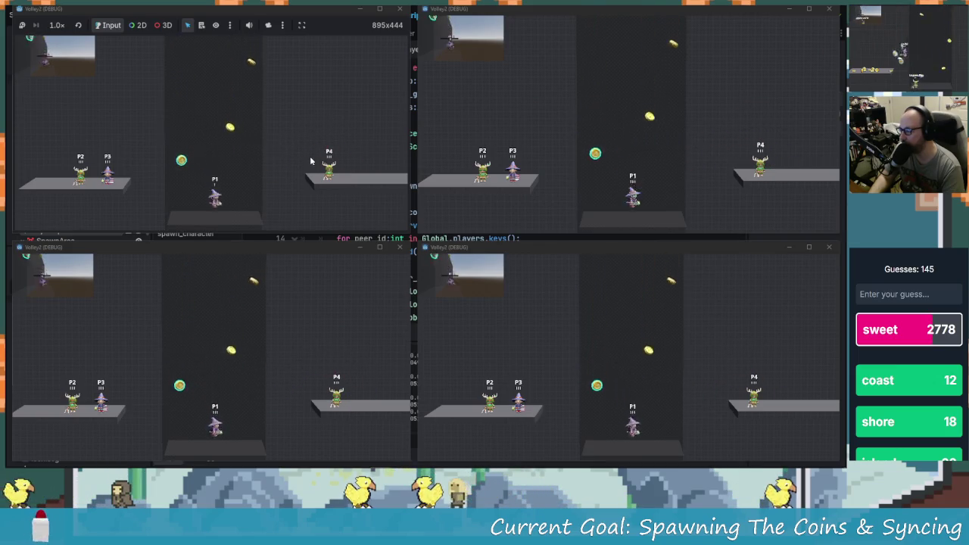
key("space")
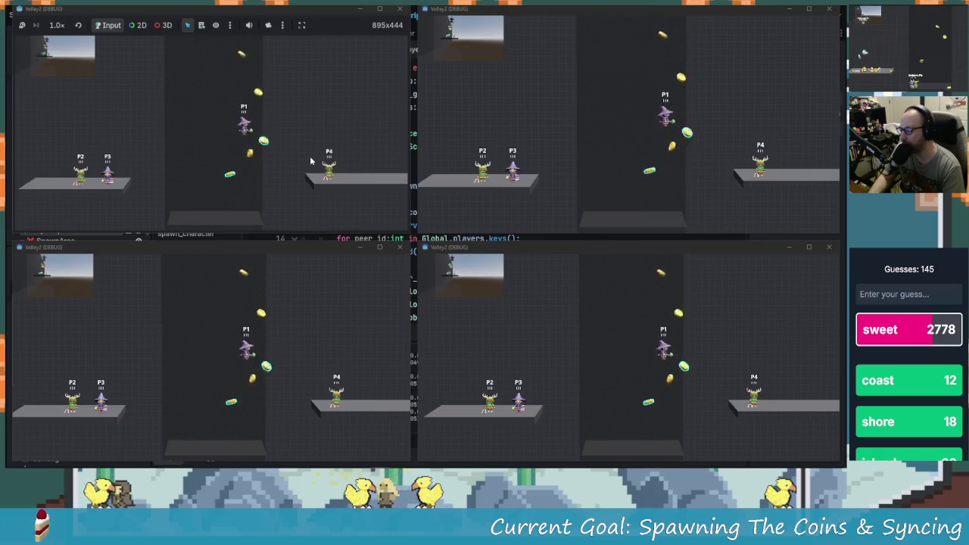
key("Left")
key("Right")
key("space")
key("Left")
key("Right")
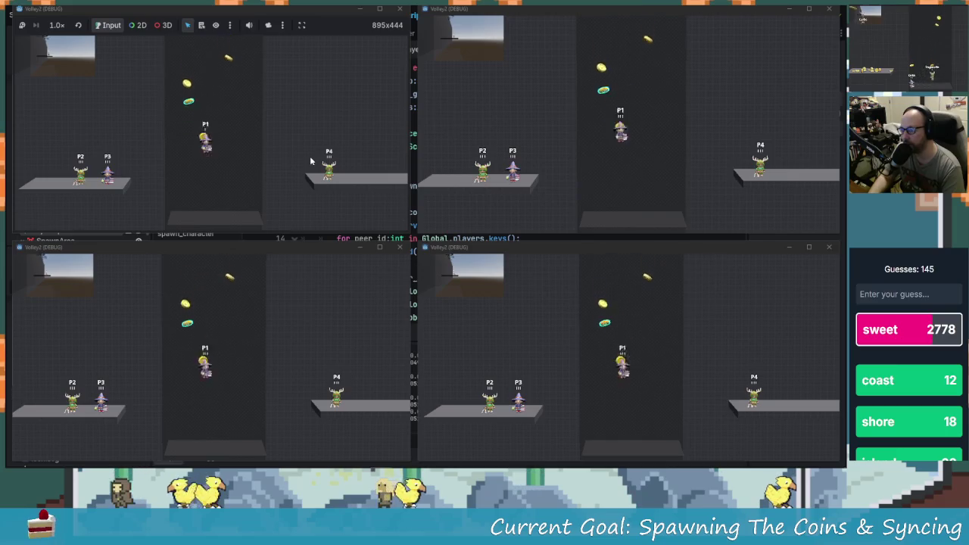
key("space")
key("Right")
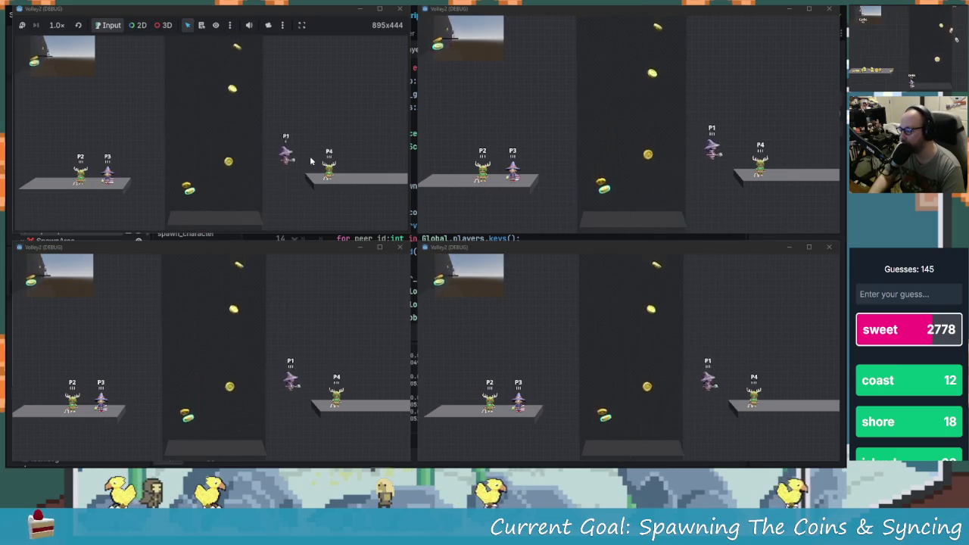
key("Left")
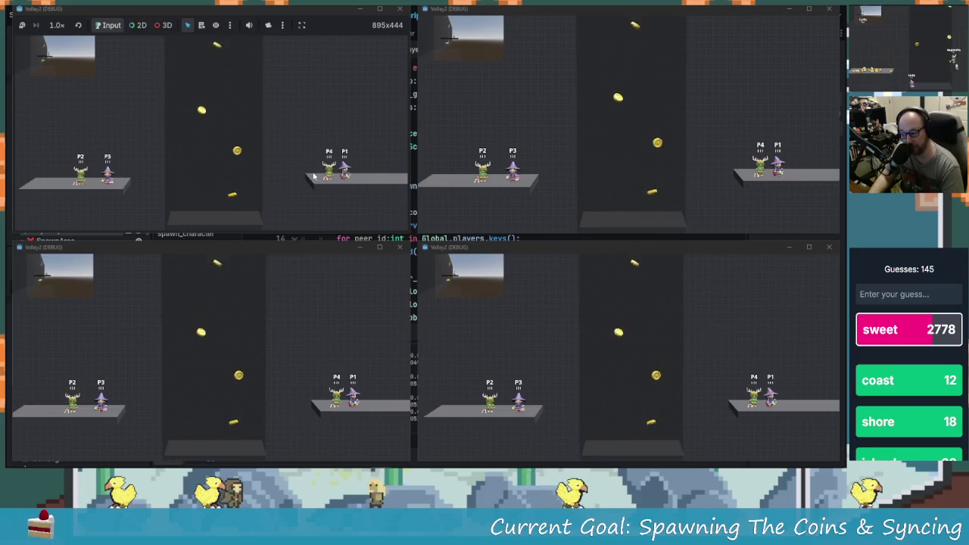
key("Right")
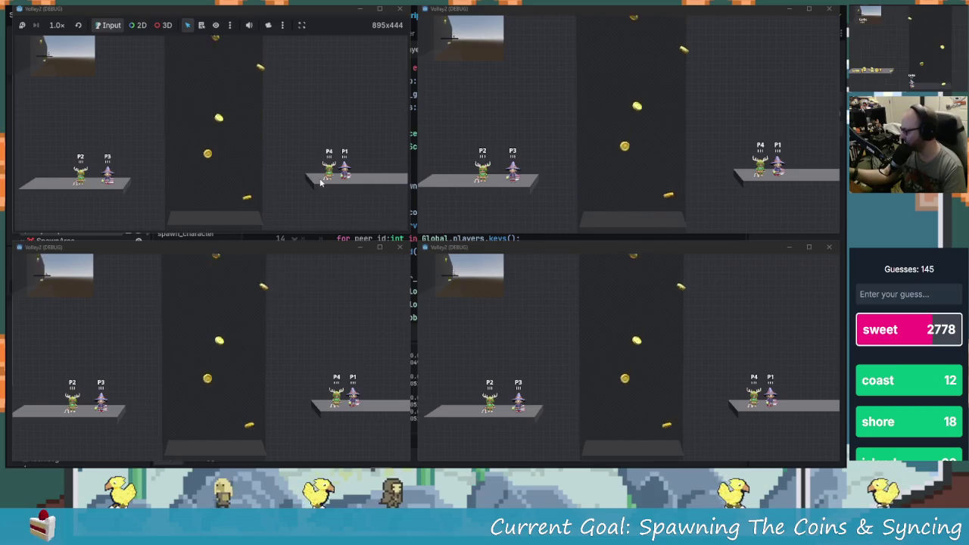
Jump P3 and then P4 off their platforms into the centre pit.
left_click(316, 326)
key("Up")
key("Right")
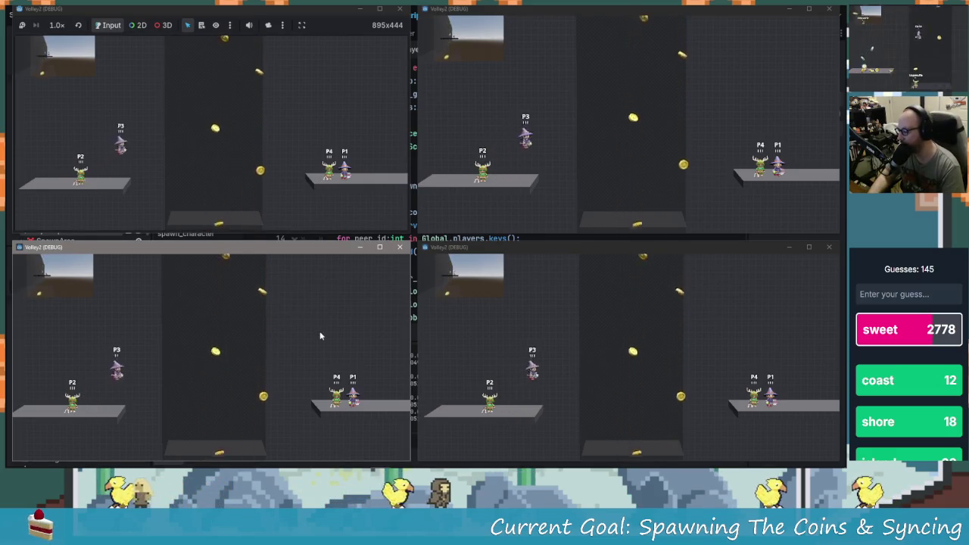
key("Right")
key("Up")
key("Left")
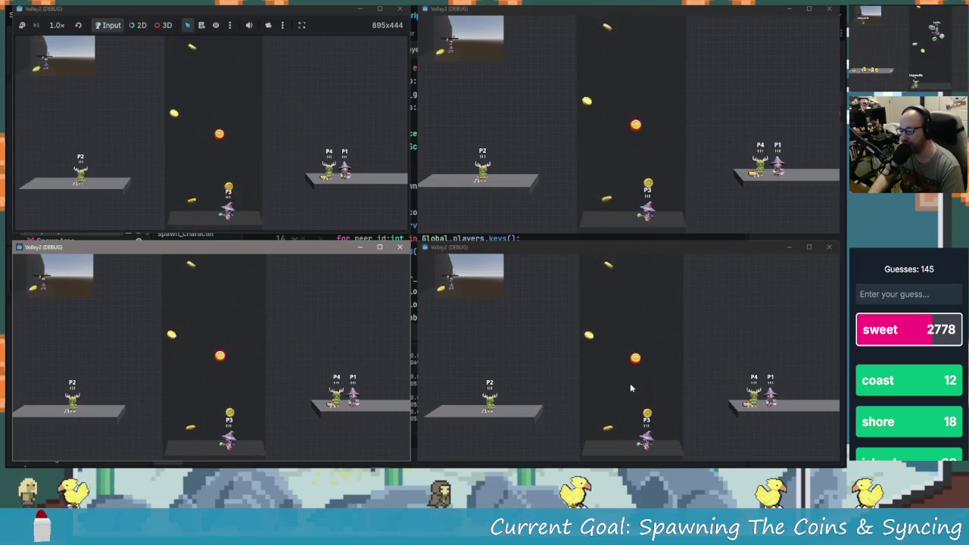
left_click(646, 386)
key("Up")
key("Left")
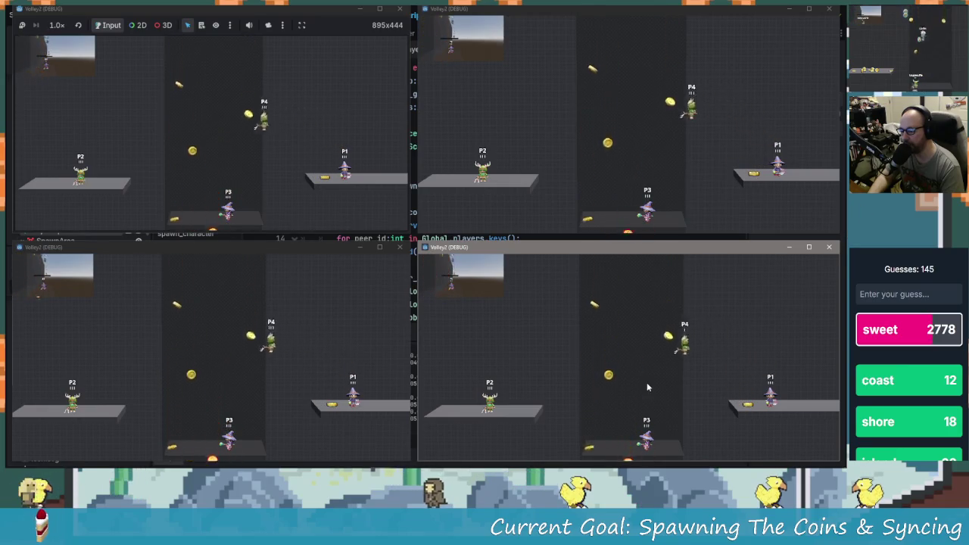
key("Up")
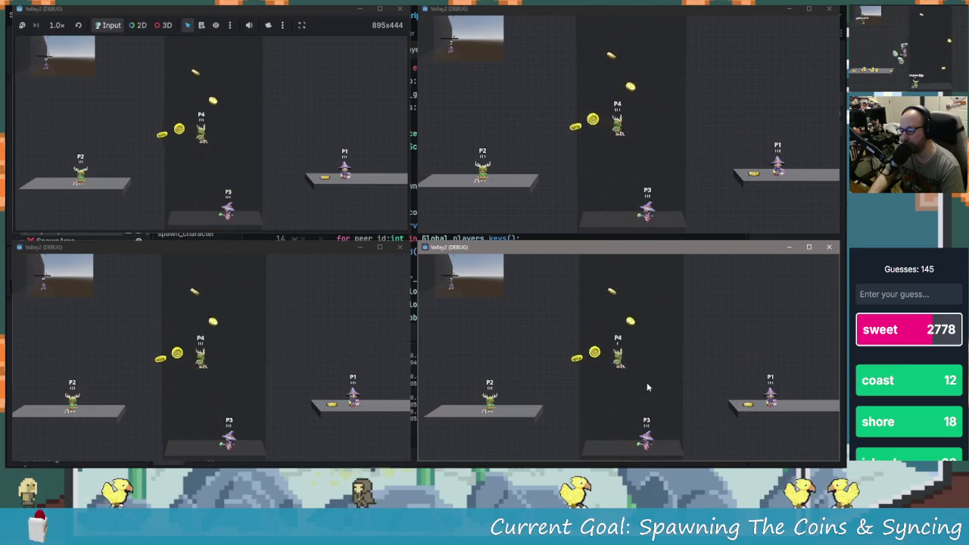
Jump P1 off the right platform, then move P2 into the pit and jump out.
left_click(294, 154)
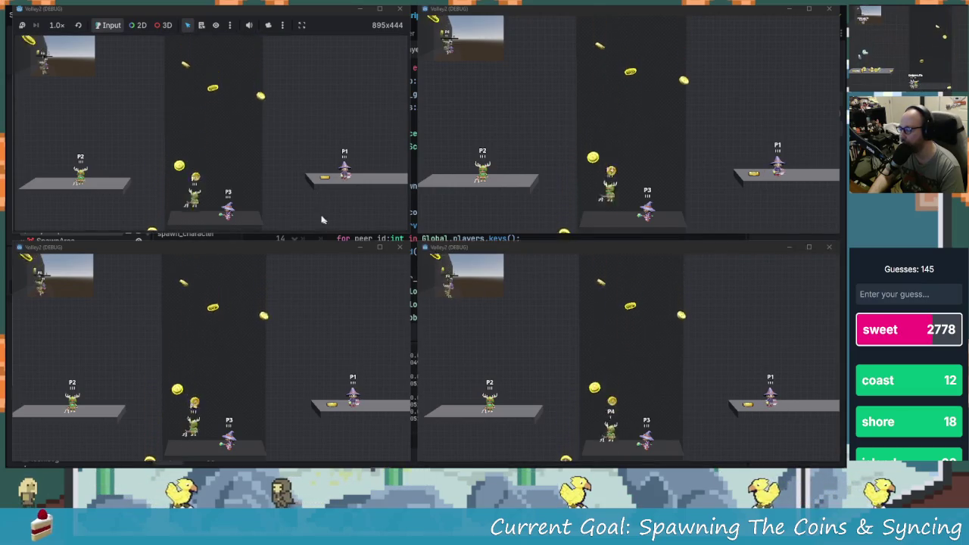
key("Up")
key("Left")
key("Left")
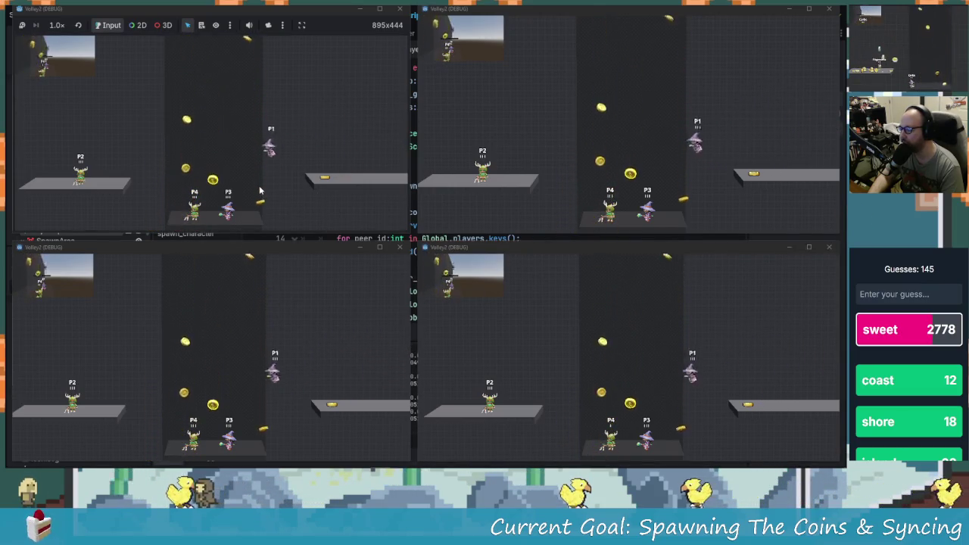
left_click(531, 212)
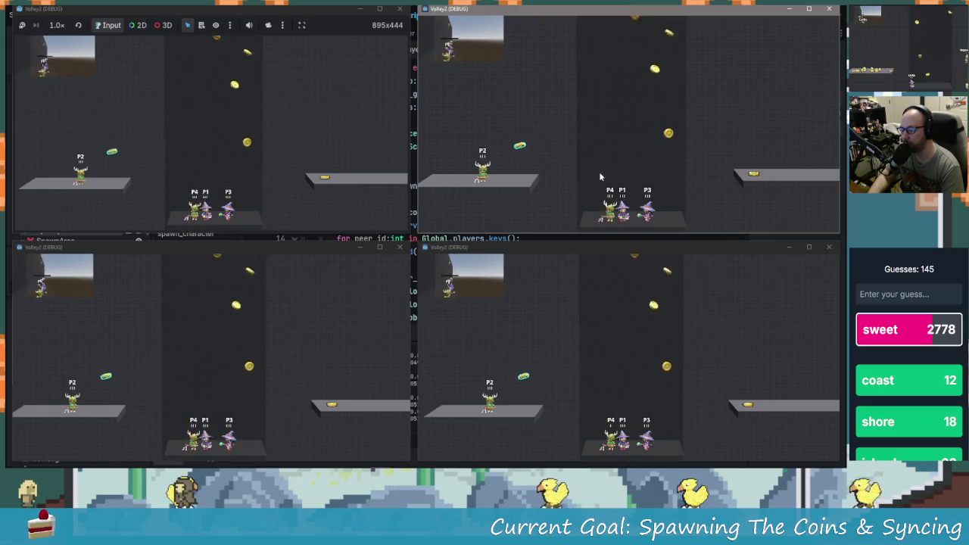
key("Right")
key("Up")
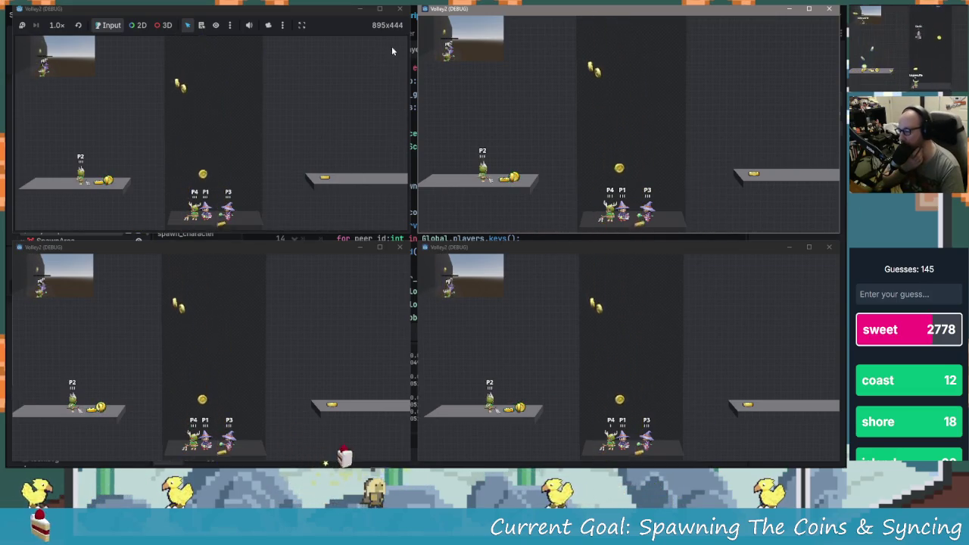
Close all four Volley2 debug windows and show the two '!obj' capture errors in the Debugger.
left_click(400, 8)
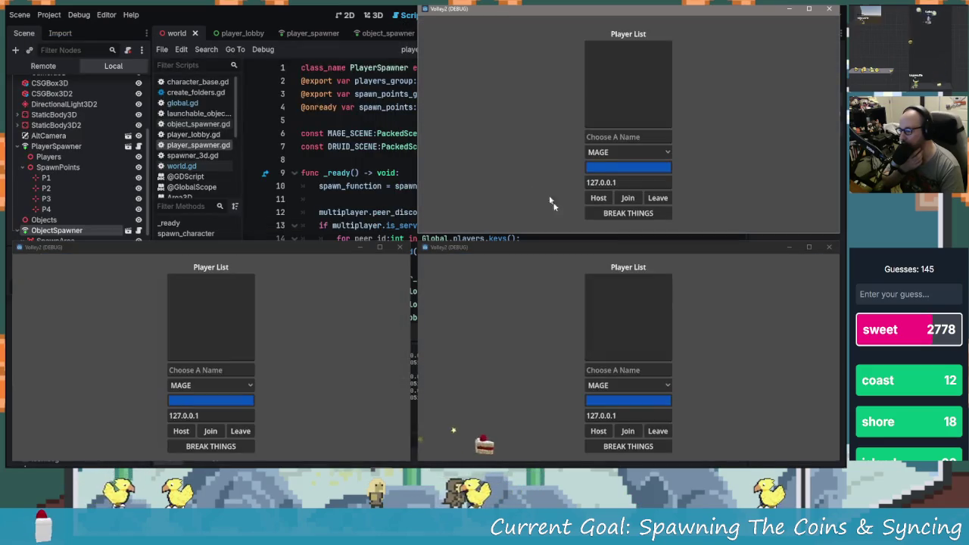
left_click(242, 380)
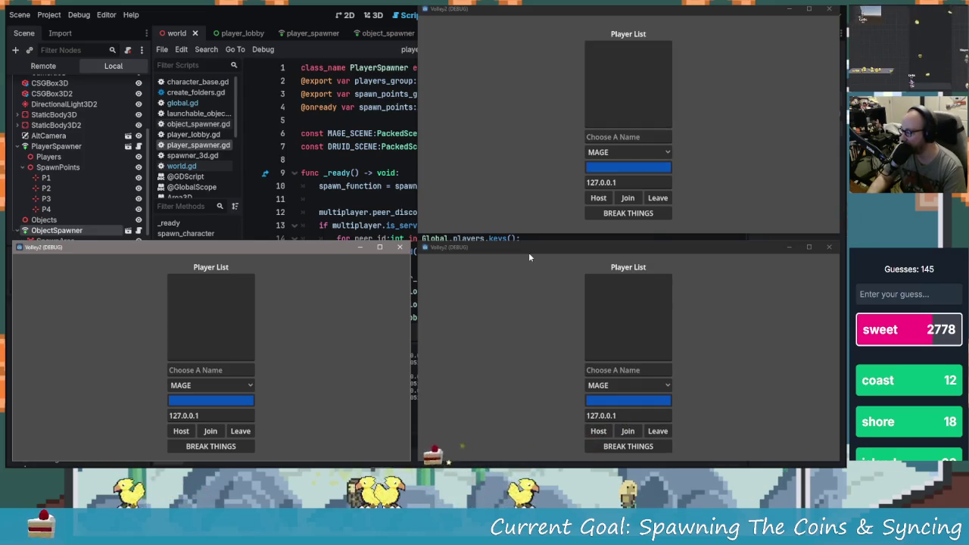
left_click(401, 249)
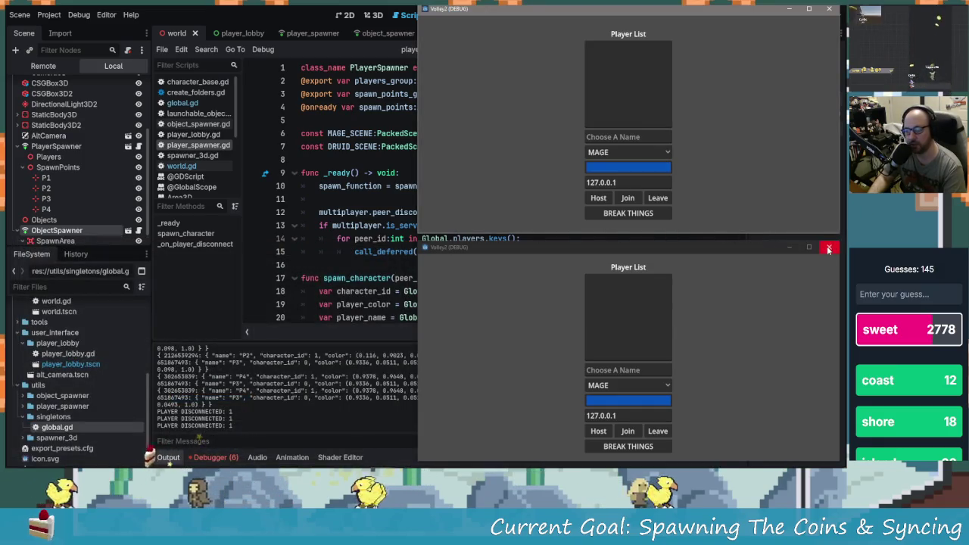
left_click(828, 248)
left_click(829, 8)
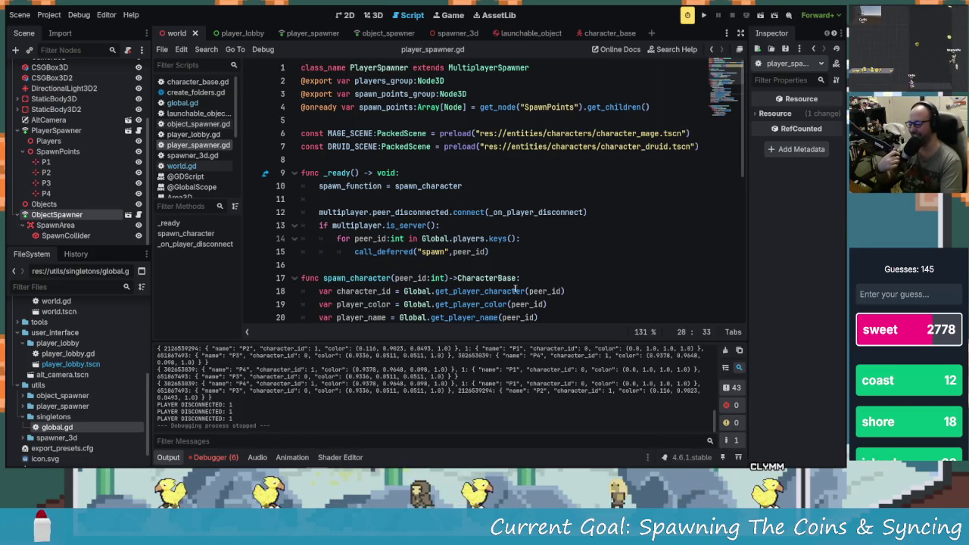
left_click(220, 459)
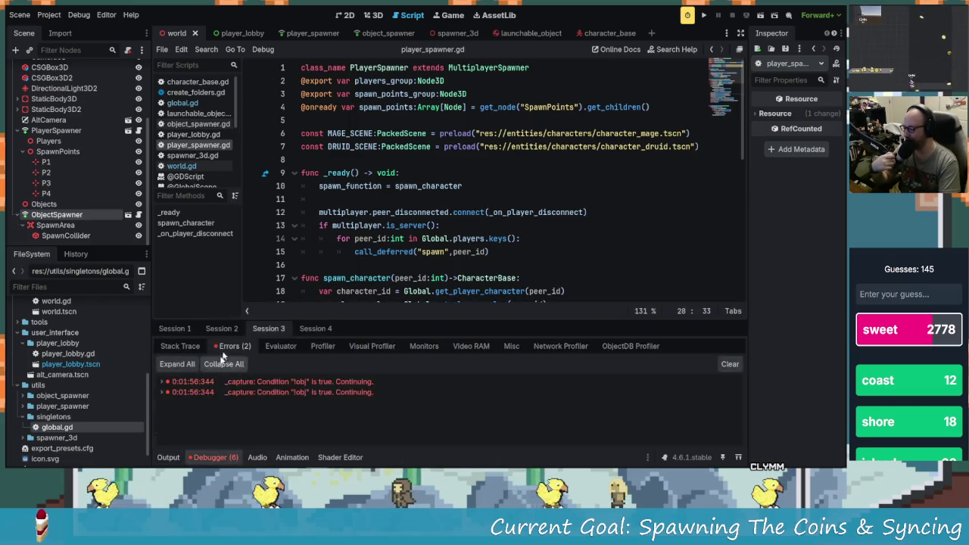